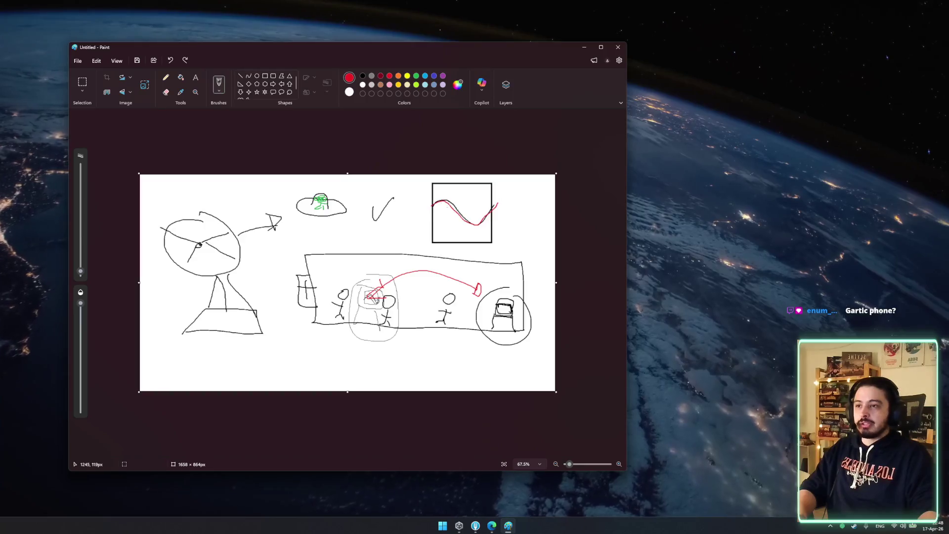
Add a small red mark inside the boxed wave after undoing an extra red wave stroke
drag(429, 204, 500, 201)
key(ctrl+z)
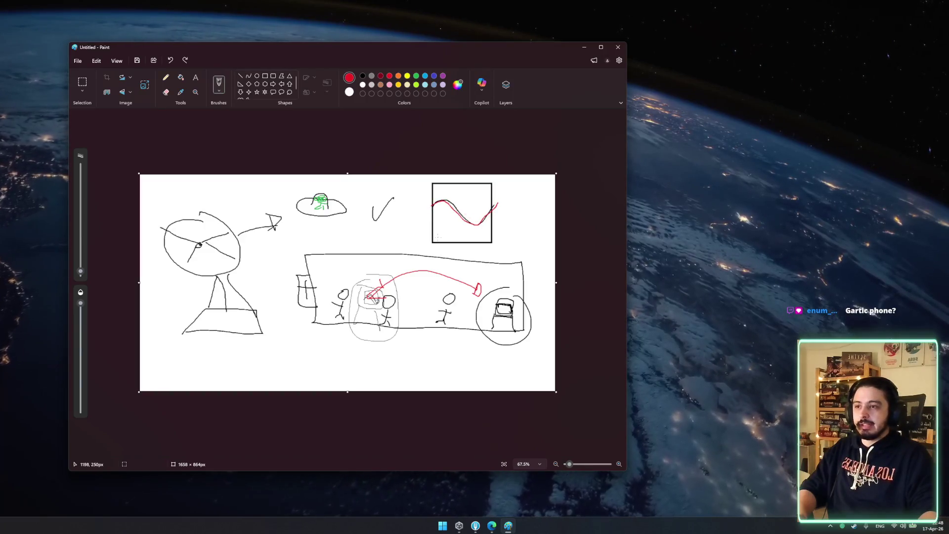
click(439, 235)
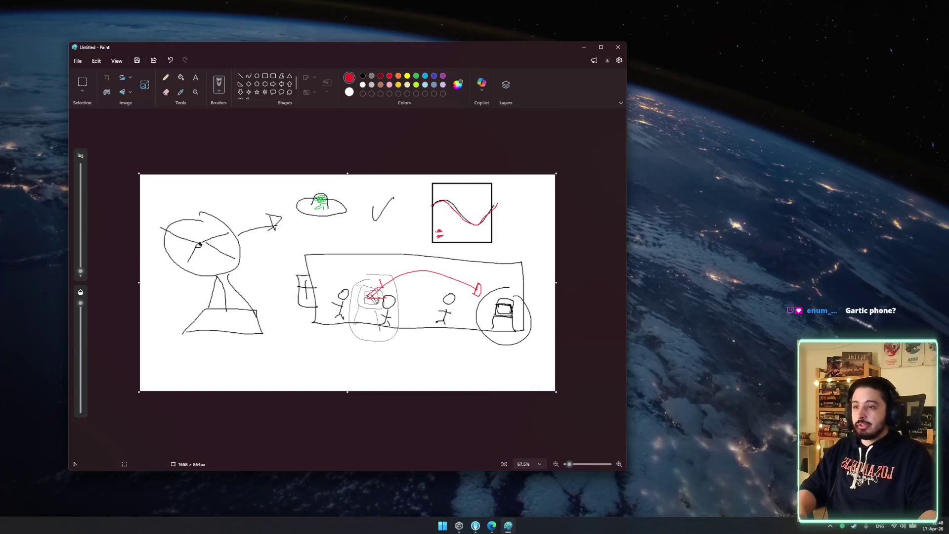
Widen the canvas to 2324 × 864 px, undo a stray red rectangle, and pick black
drag(558, 286, 607, 282)
mouse_move(485, 299)
mouse_down()
mouse_move(519, 330)
mouse_move(486, 298)
mouse_move(541, 320)
mouse_move(491, 297)
mouse_move(513, 295)
mouse_up()
key(ctrl+z)
click(362, 75)
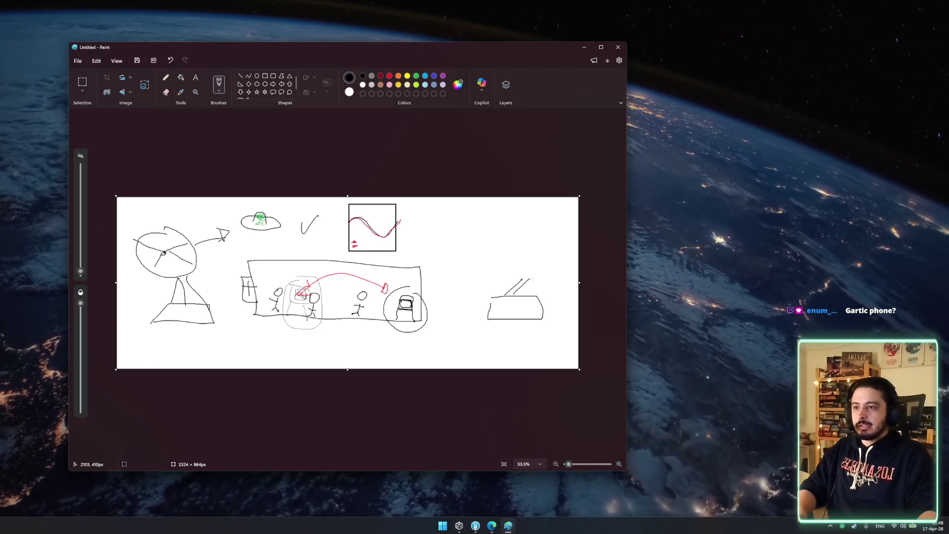
Pencil a second satellite dish on the right with light-blue spark marks at its tip
mouse_move(514, 241)
mouse_down()
mouse_move(486, 245)
mouse_move(543, 283)
mouse_move(511, 233)
mouse_move(447, 220)
mouse_up()
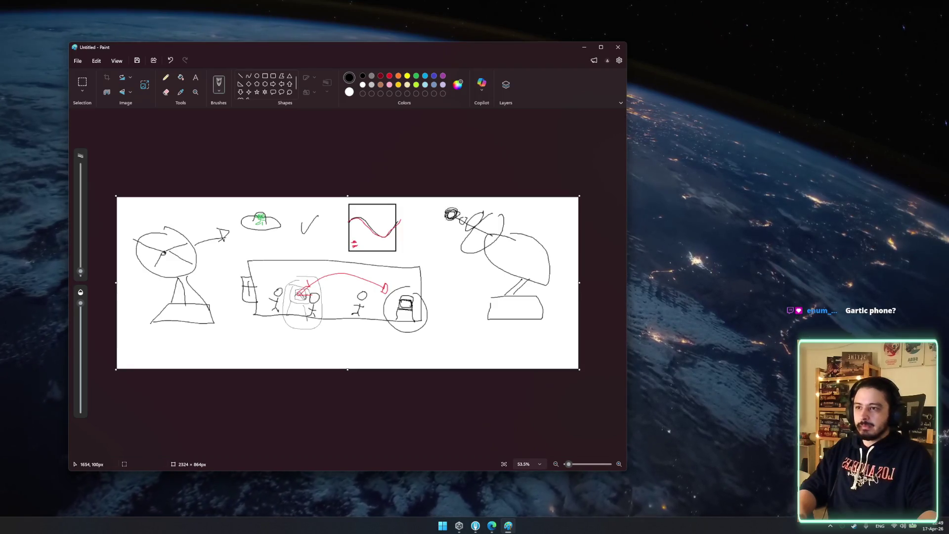
click(425, 76)
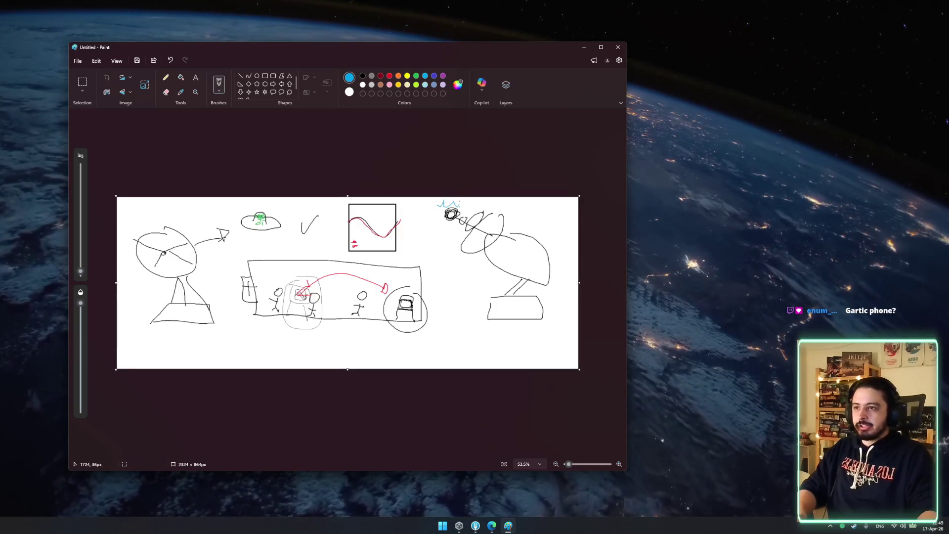
click(362, 76)
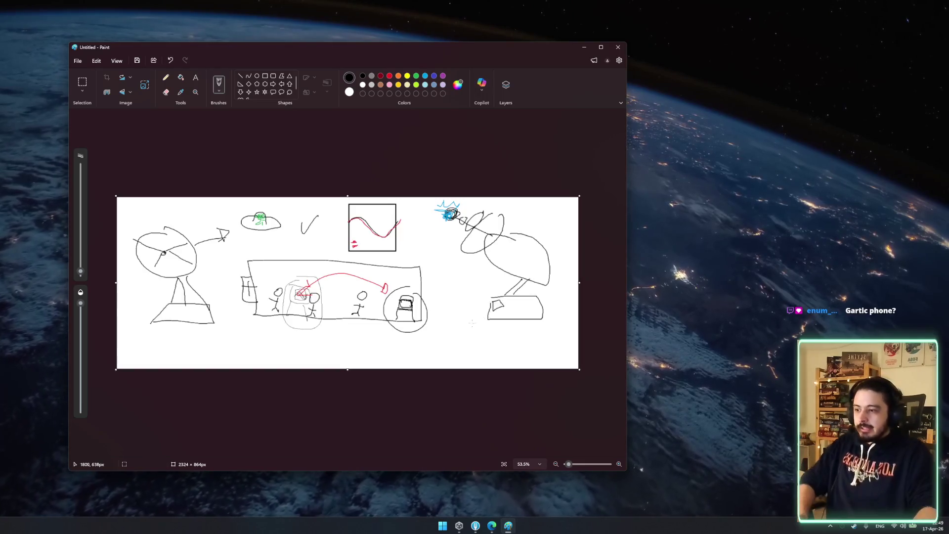
Loop black around the left dish and wave box, trace the red wave, and undo a trial shape
mouse_move(157, 226)
mouse_down()
mouse_move(153, 201)
mouse_move(127, 261)
mouse_up()
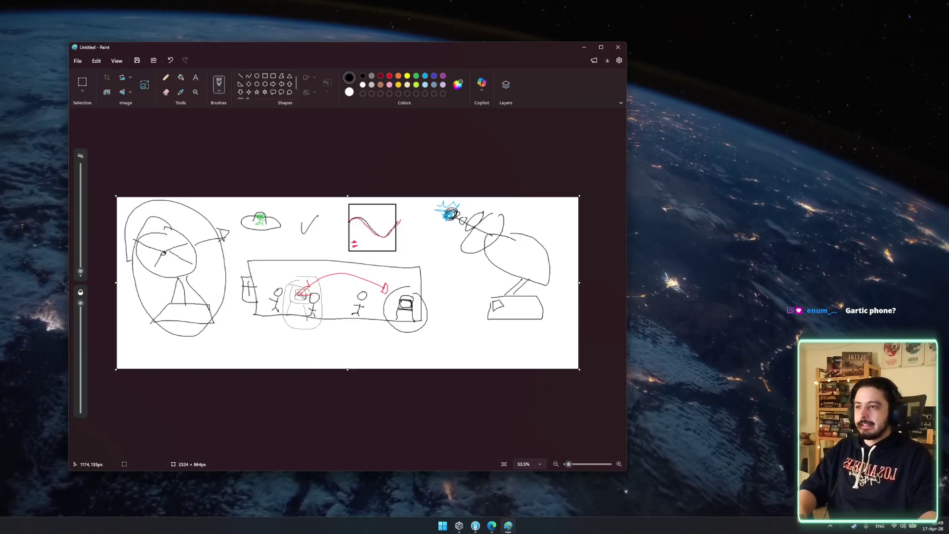
mouse_move(357, 206)
mouse_down()
mouse_move(346, 253)
mouse_move(417, 210)
mouse_move(355, 197)
mouse_up()
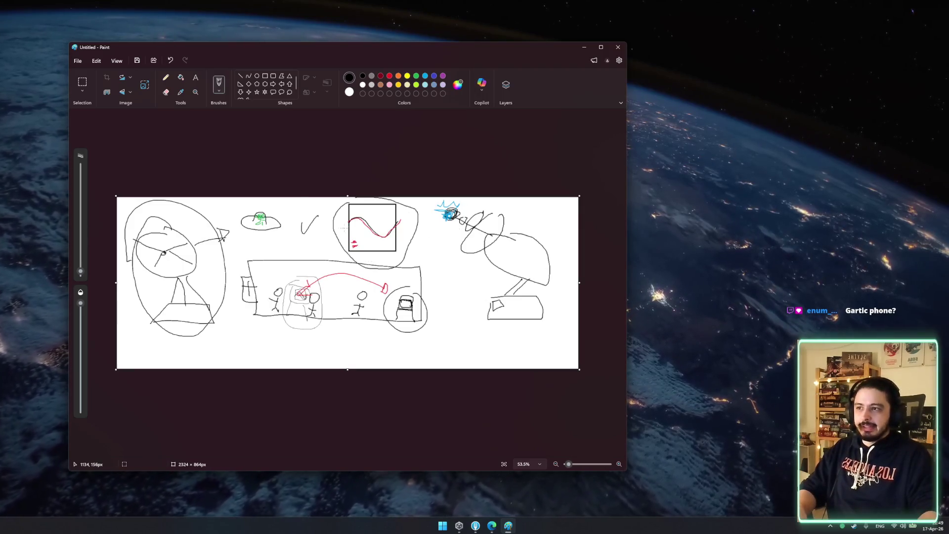
drag(350, 218, 400, 221)
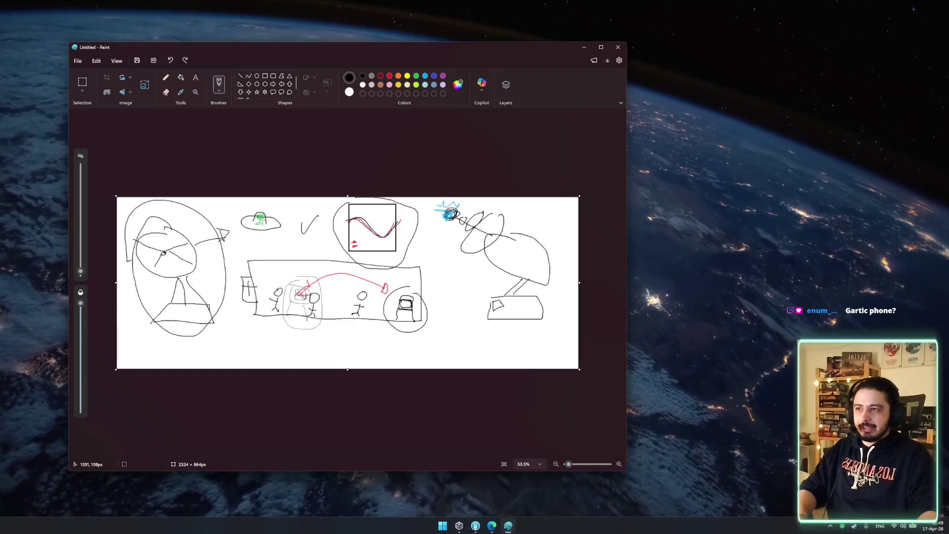
drag(351, 245, 361, 244)
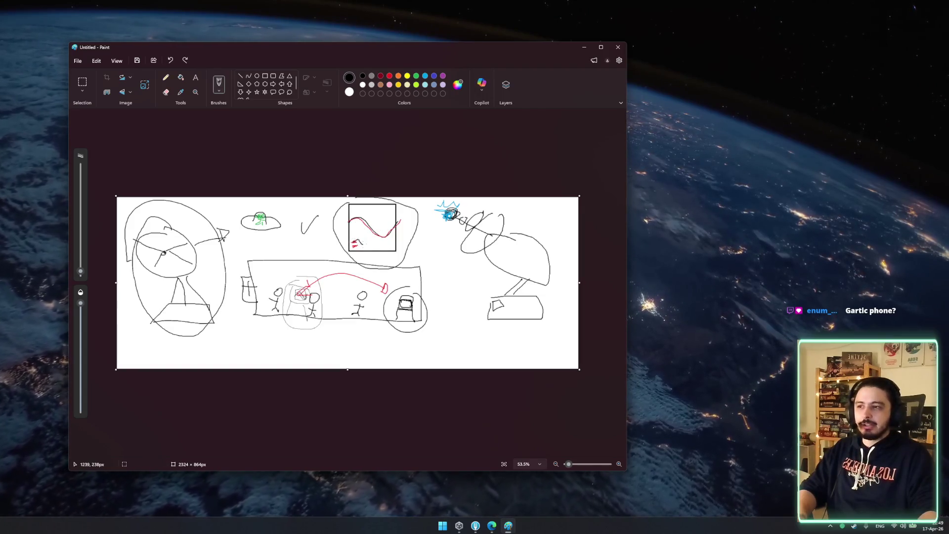
mouse_move(329, 336)
mouse_down()
mouse_move(363, 355)
mouse_move(329, 335)
mouse_move(345, 356)
mouse_move(371, 344)
mouse_up()
key(ctrl+z)
key(ctrl+z)
key(ctrl+z)
click(264, 76)
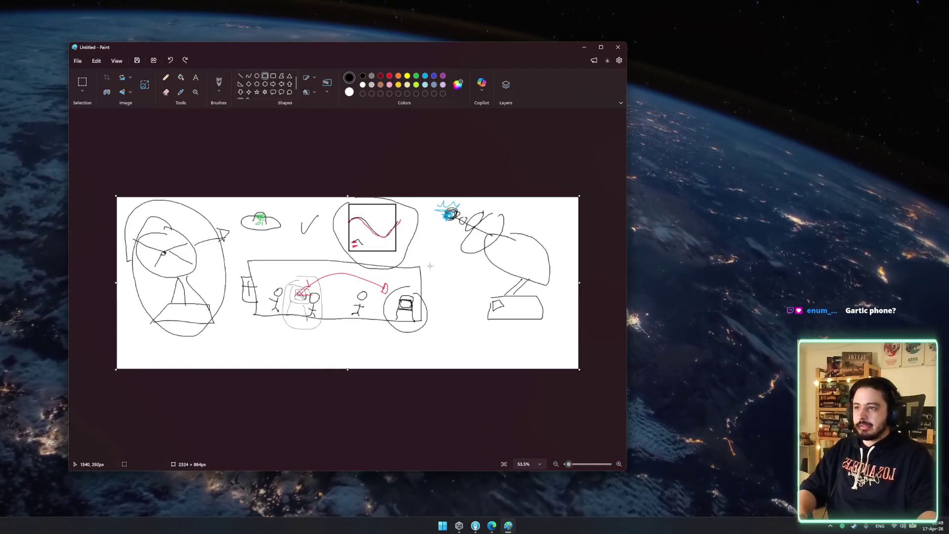
Extend the canvas to 1287 px tall, draw two black squares, and add a circle inside the left square
drag(347, 369, 356, 456)
mouse_move(262, 302)
mouse_down()
mouse_move(324, 368)
mouse_move(341, 368)
mouse_move(315, 353)
mouse_up()
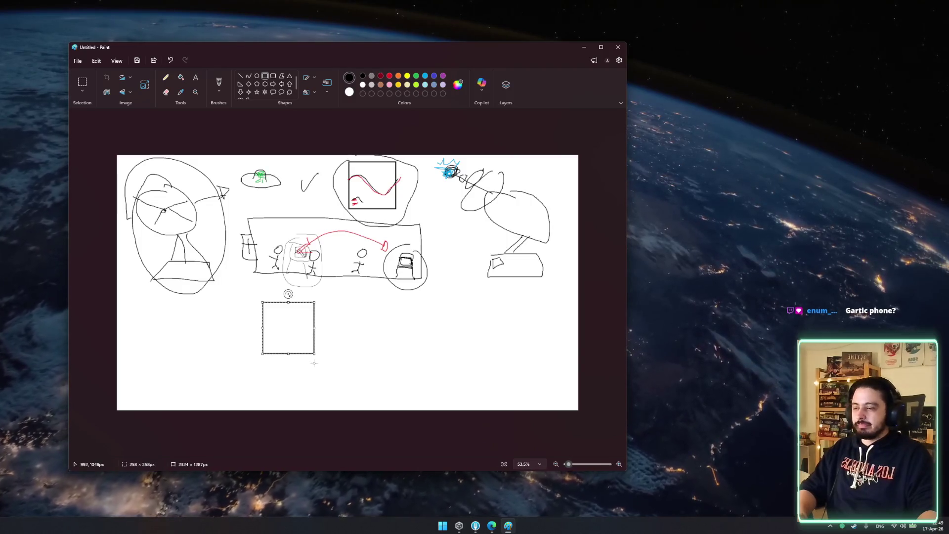
mouse_move(367, 304)
mouse_down()
mouse_move(447, 384)
mouse_move(422, 359)
mouse_up()
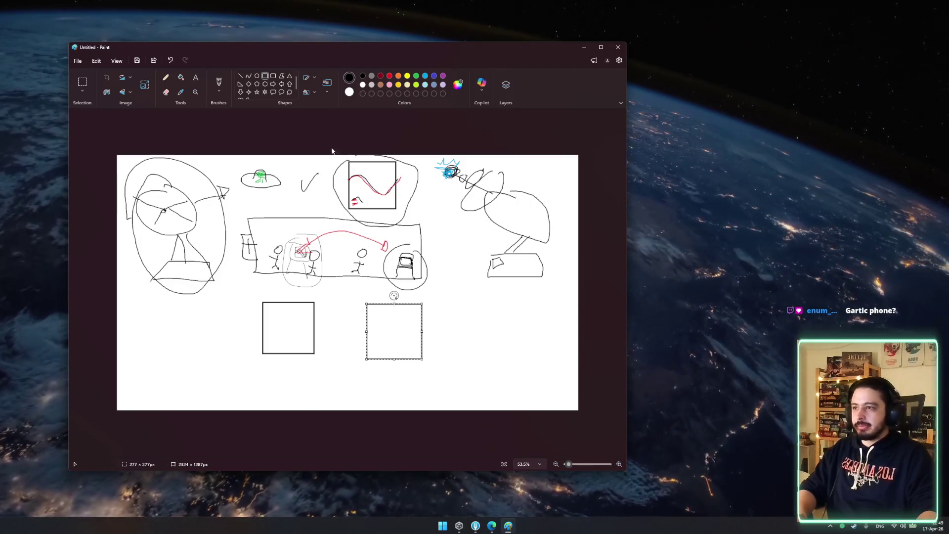
click(365, 77)
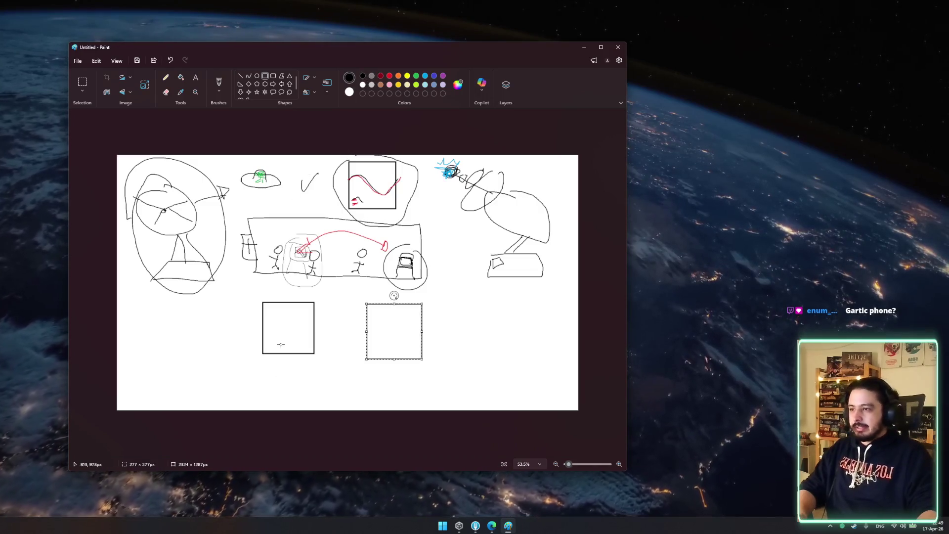
click(257, 76)
drag(266, 305, 315, 351)
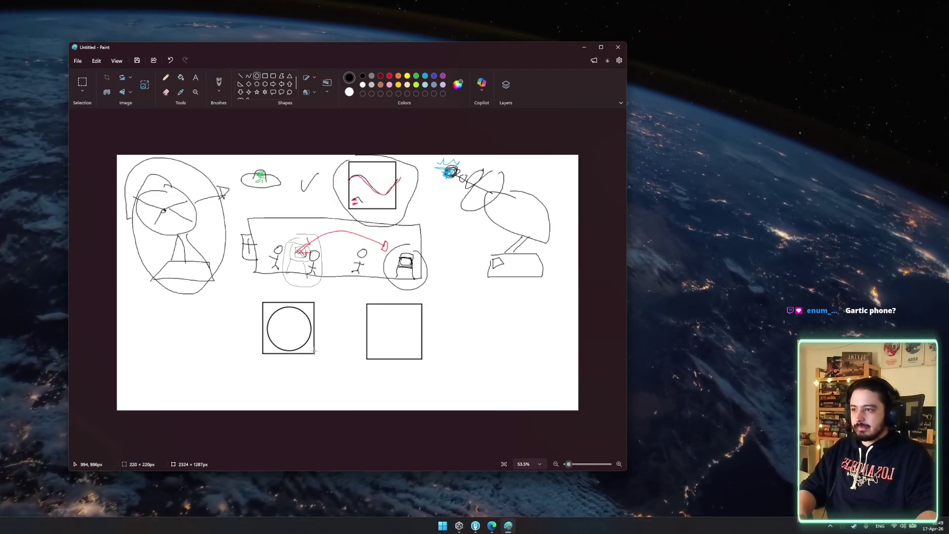
Draw a vertical crosshair line with brush tick marks in the circle and pencil small boxes under the right square
click(240, 76)
drag(288, 307, 288, 349)
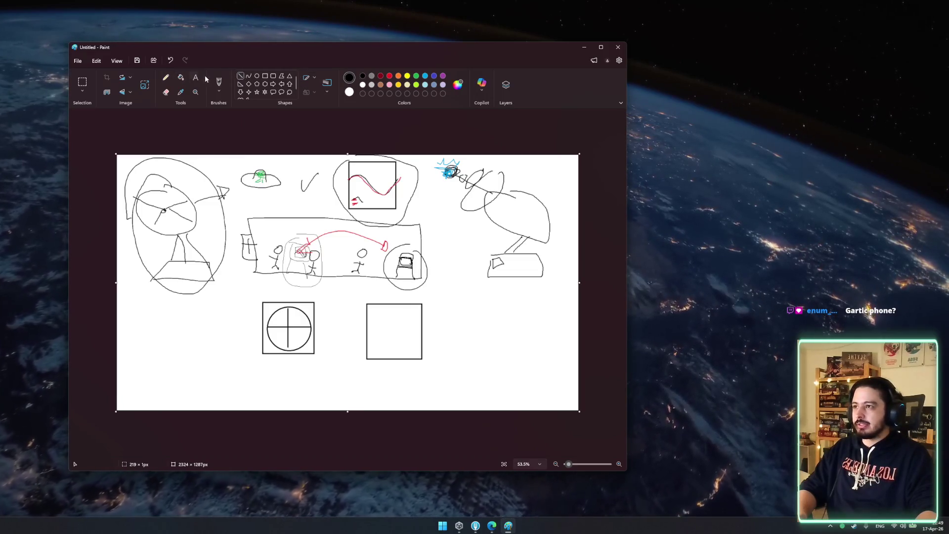
click(219, 82)
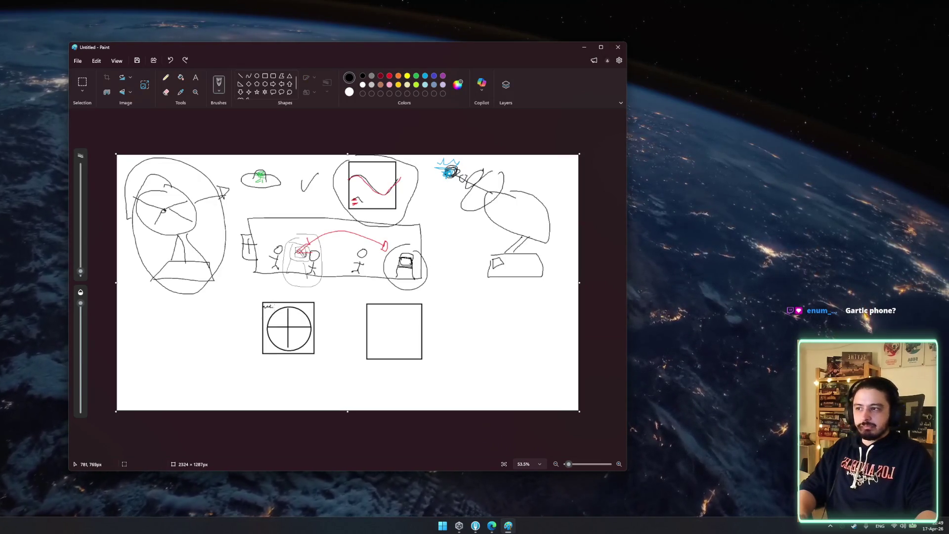
key(ctrl+z)
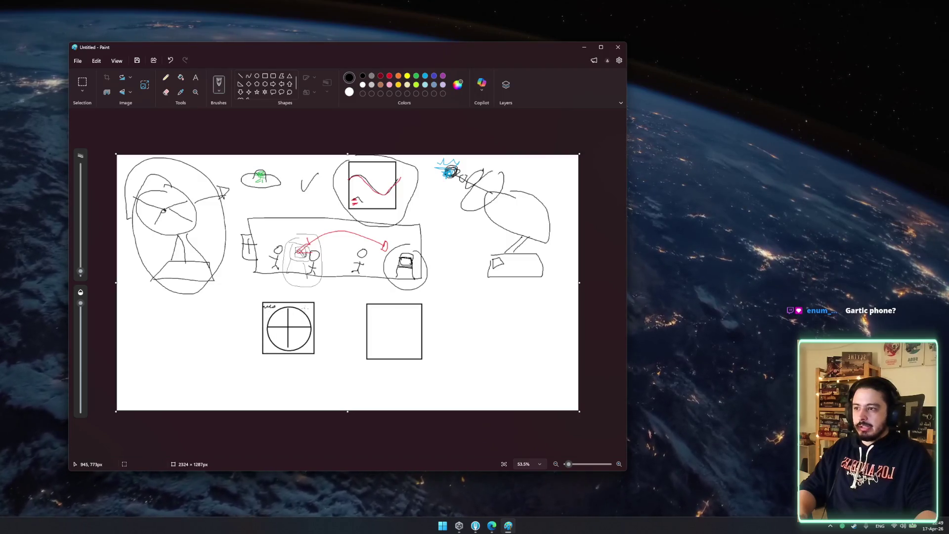
drag(284, 314, 293, 319)
mouse_move(285, 325)
mouse_down()
mouse_move(292, 341)
mouse_move(276, 331)
mouse_move(309, 329)
mouse_move(270, 313)
mouse_up()
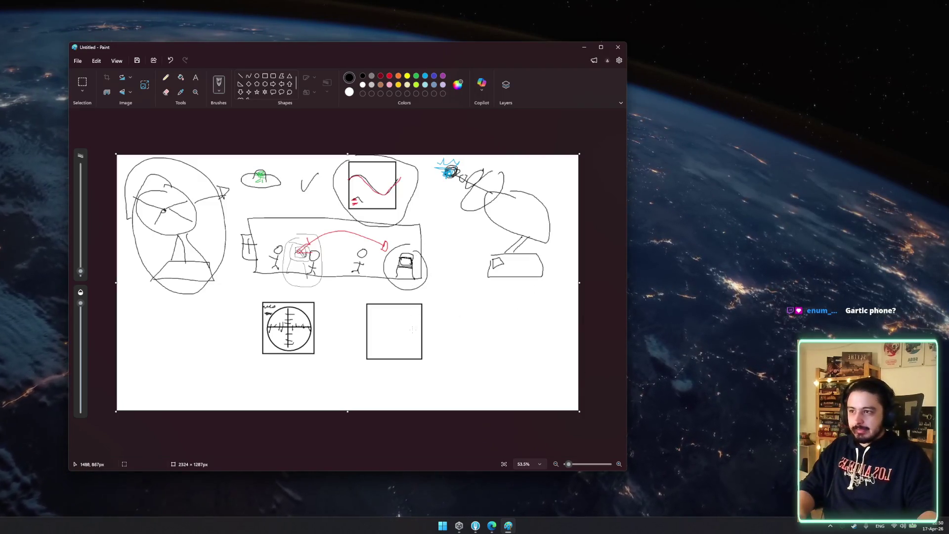
mouse_move(387, 368)
mouse_down()
mouse_move(392, 379)
mouse_move(387, 367)
mouse_move(371, 389)
mouse_move(385, 375)
mouse_move(387, 389)
mouse_move(408, 379)
mouse_move(380, 382)
mouse_up()
key(ctrl+z)
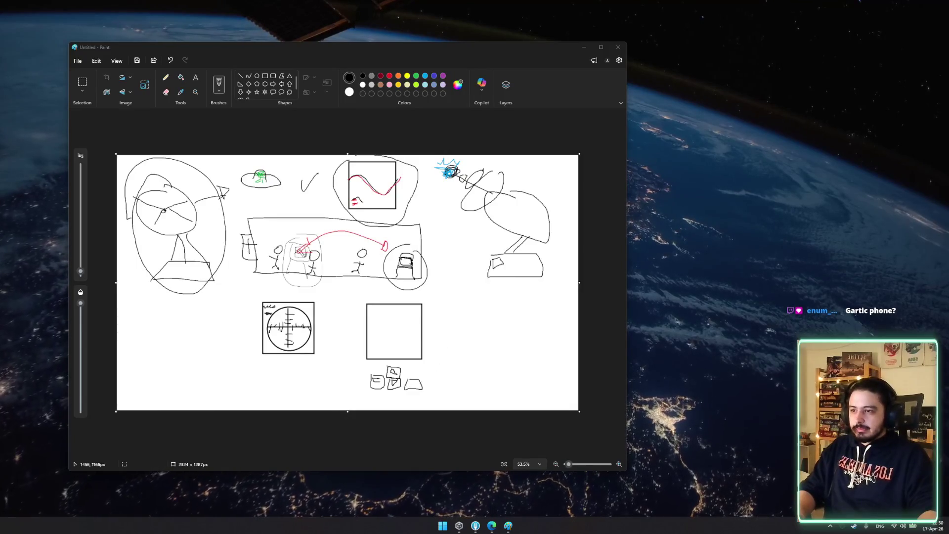
Draw and undo quick test strokes around the central scene
click(414, 380)
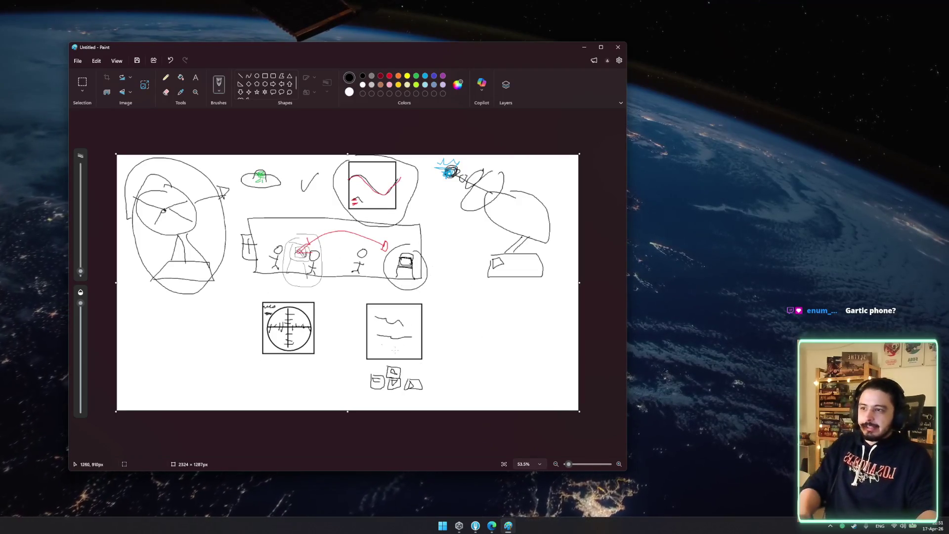
drag(477, 279, 346, 409)
key(ctrl+z)
key(ctrl+z)
drag(347, 302, 269, 280)
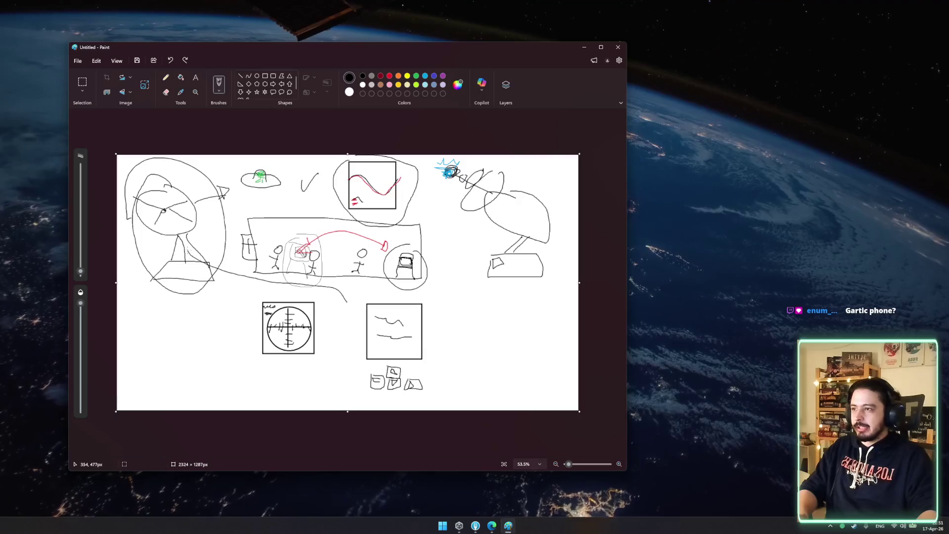
drag(153, 239, 206, 256)
key(ctrl+z)
key(ctrl+z)
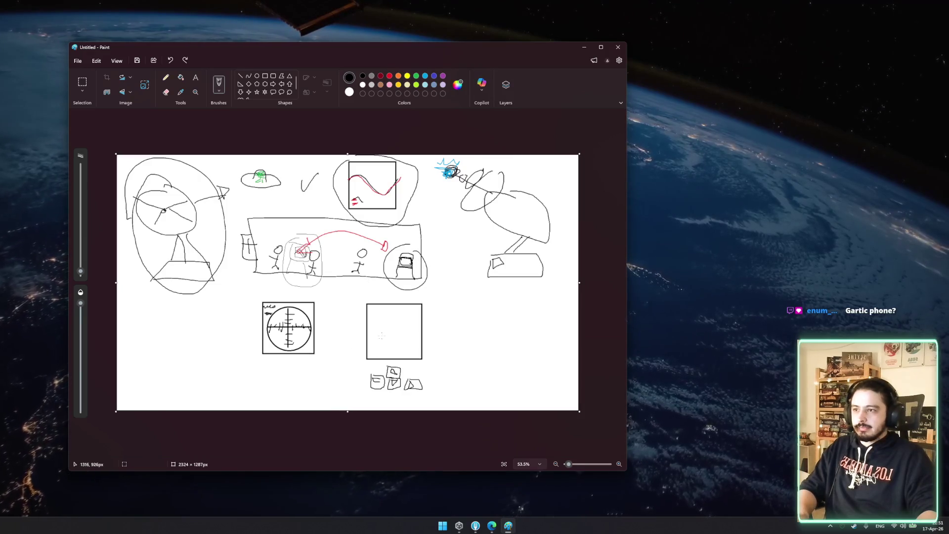
Scribble over the left dish, undo it, and switch to the radiotelescopio image results
mouse_move(210, 209)
mouse_down()
mouse_move(148, 213)
mouse_move(173, 197)
mouse_move(208, 233)
mouse_up()
key(ctrl+z)
drag(166, 178, 139, 222)
key(ctrl+z)
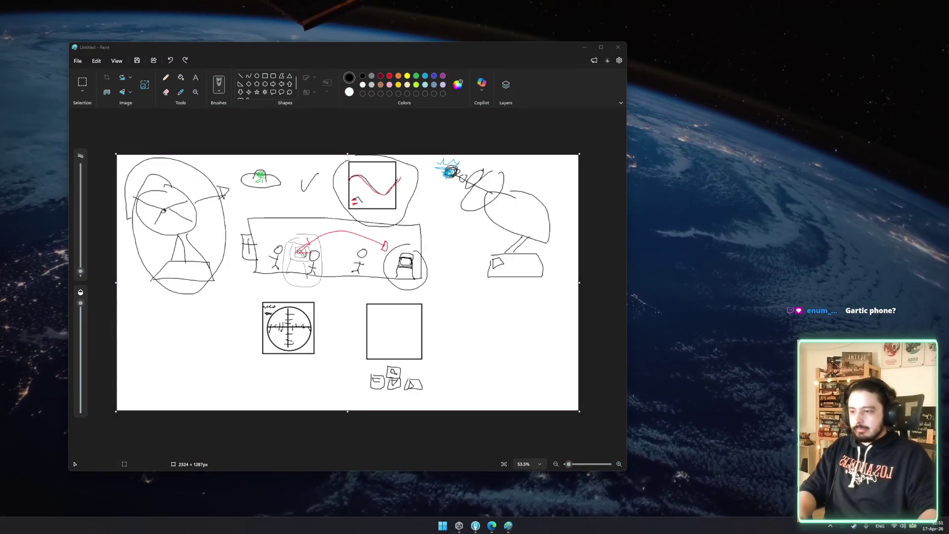
key(alt+Tab)
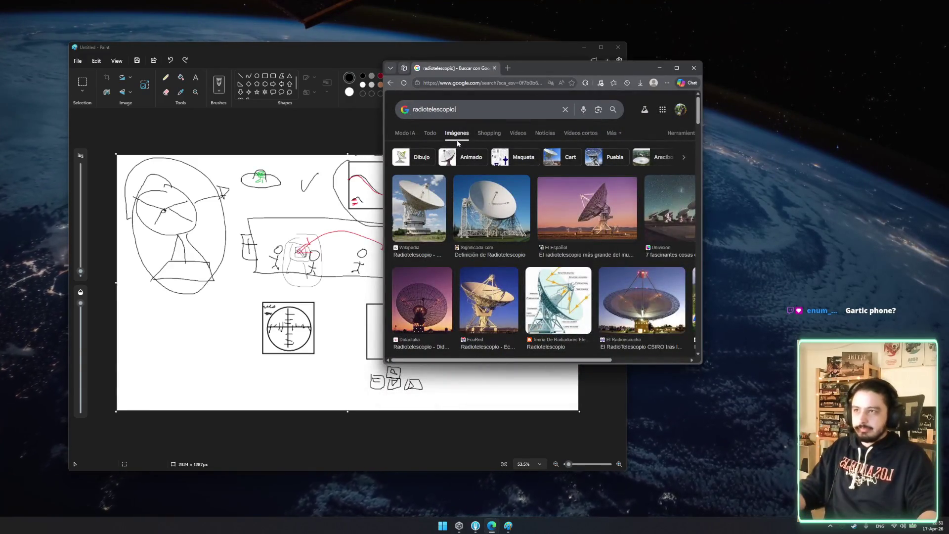
Move Edge to the right and Paint to the top-left so the results and sketch sit side by side
mouse_move(574, 70)
mouse_down()
mouse_move(581, 102)
mouse_move(747, 116)
mouse_up()
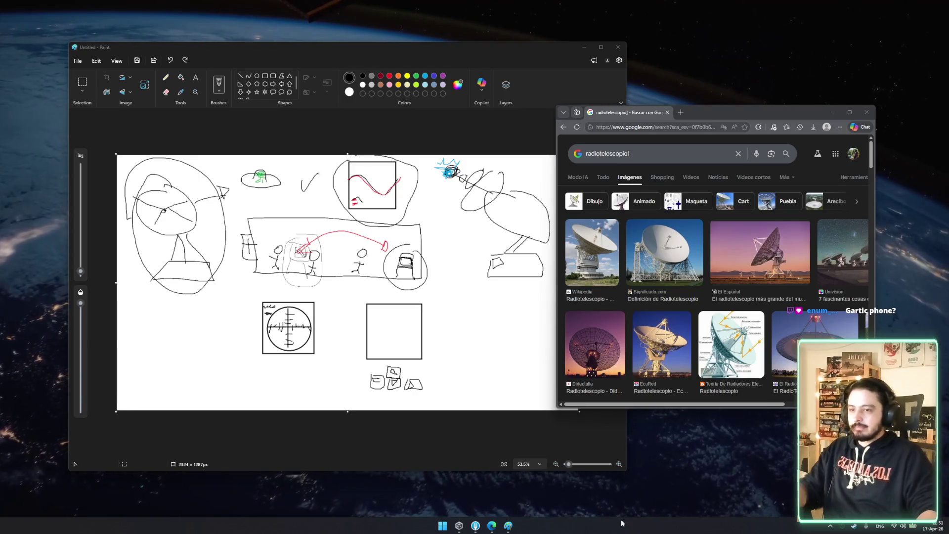
mouse_move(751, 116)
mouse_down()
mouse_move(775, 83)
mouse_move(759, 110)
mouse_up()
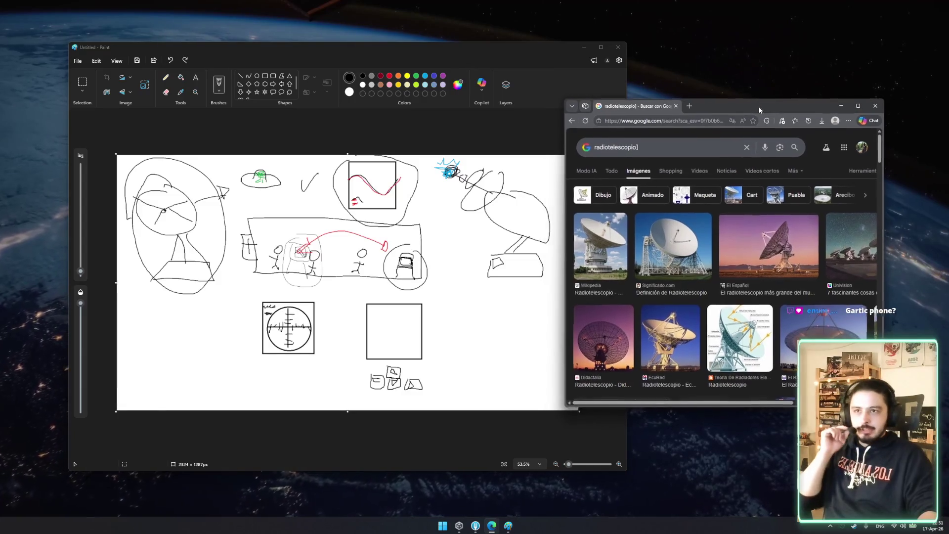
drag(410, 50, 354, 35)
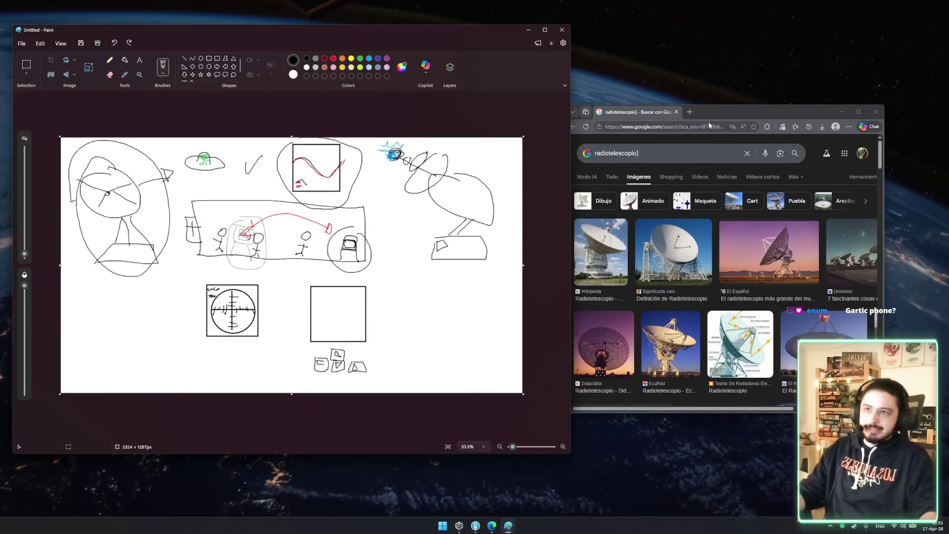
drag(727, 114, 752, 104)
click(297, 529)
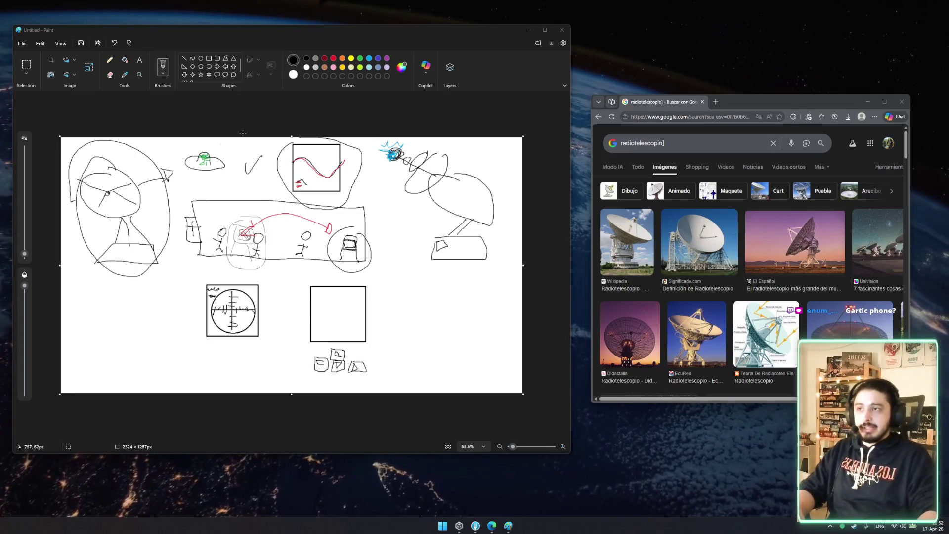
mouse_move(477, 177)
mouse_down()
mouse_move(383, 150)
mouse_move(508, 194)
mouse_up()
key(ctrl+z)
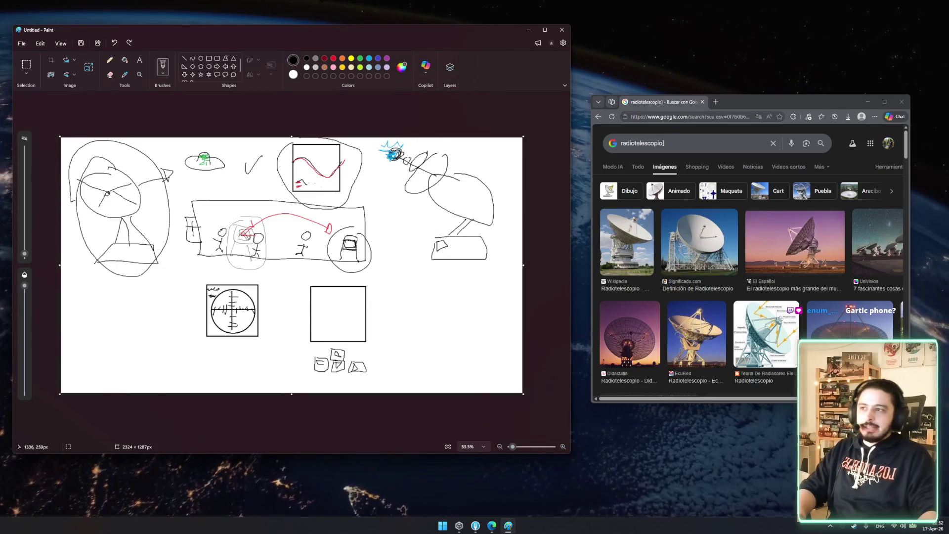
mouse_move(217, 158)
mouse_down()
mouse_move(198, 187)
mouse_move(220, 144)
mouse_up()
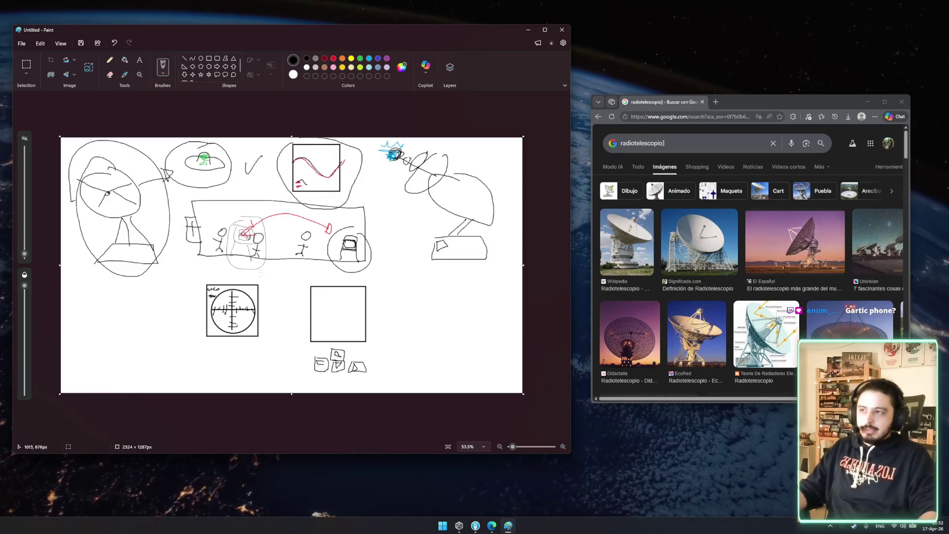
key(ctrl+z)
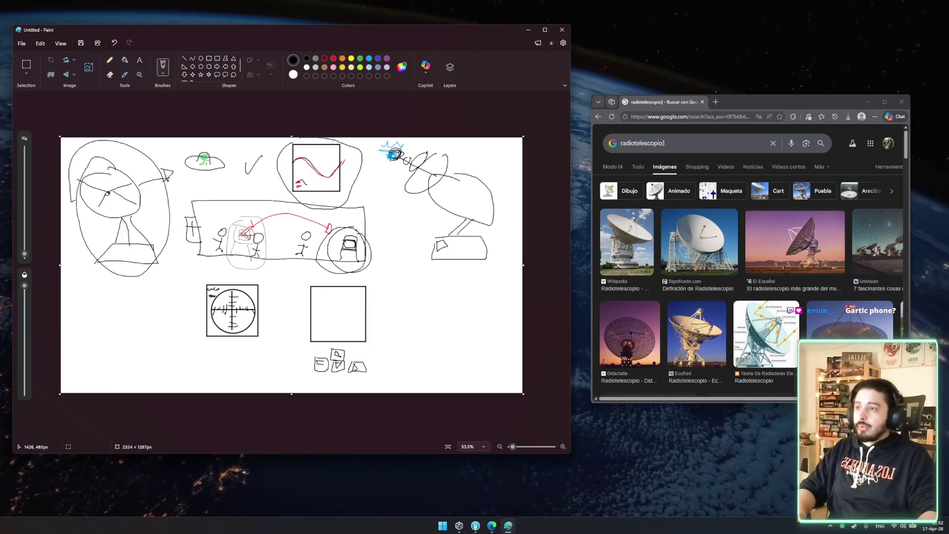
key(ctrl+z)
drag(197, 204, 357, 276)
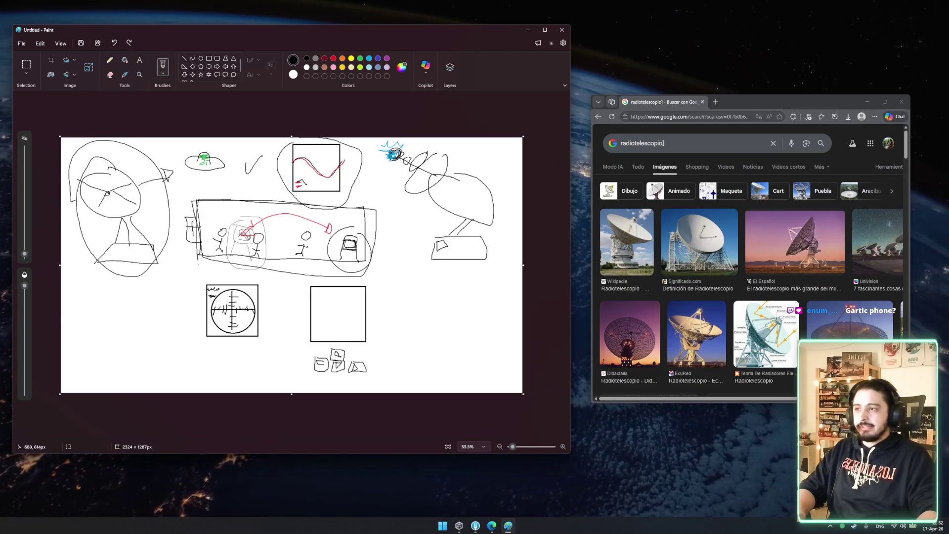
key(ctrl+z)
drag(352, 202, 202, 198)
drag(229, 272, 379, 210)
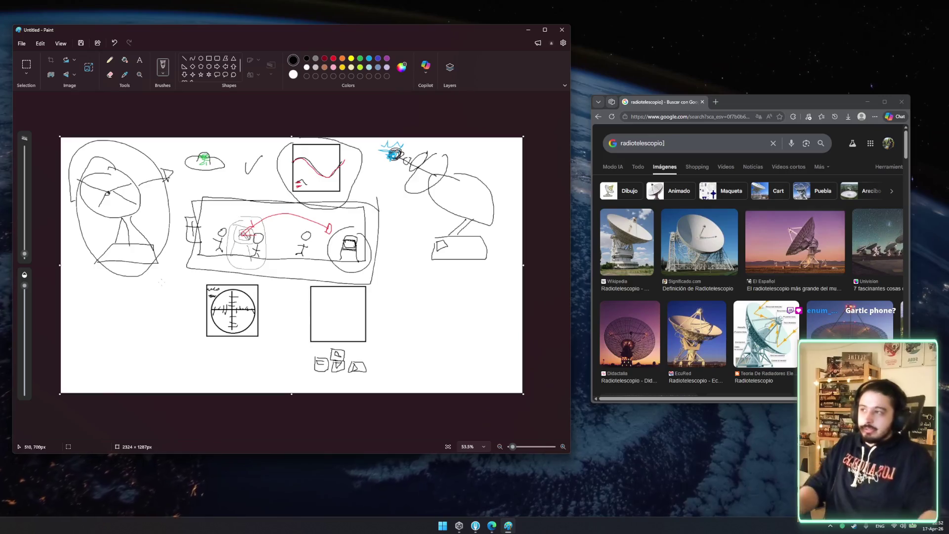
mouse_move(151, 261)
mouse_down()
mouse_move(75, 169)
mouse_move(168, 257)
mouse_up()
key(ctrl+z)
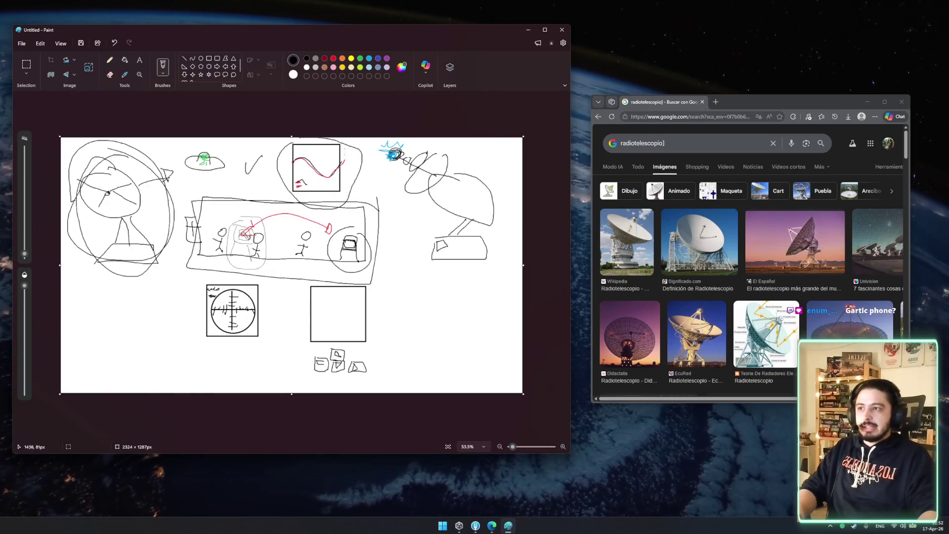
key(ctrl+z)
key(ctrl+z)
Switch to red, scribble a zig-zag over the boxed wave, then undo the red scribbles
click(334, 59)
mouse_move(307, 151)
mouse_down()
mouse_move(318, 168)
mouse_move(341, 164)
mouse_up()
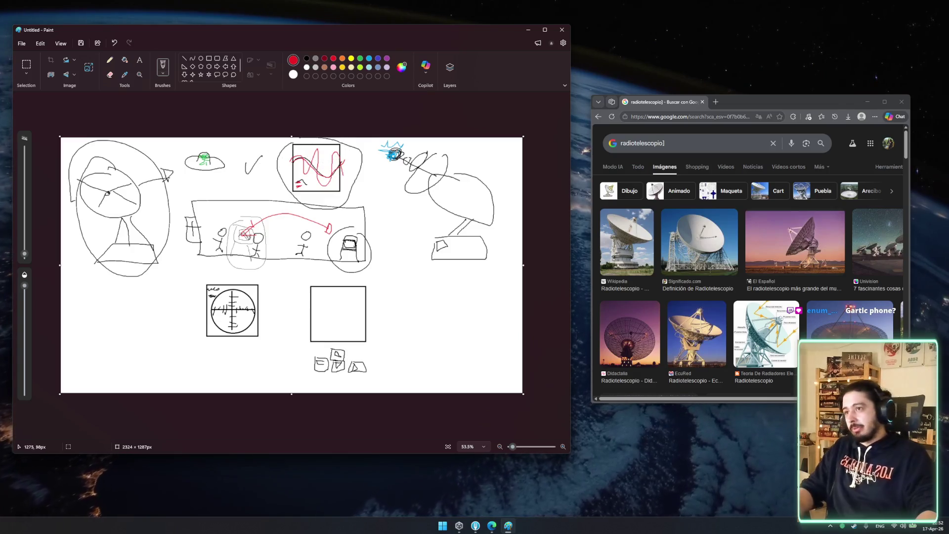
key(ctrl+z)
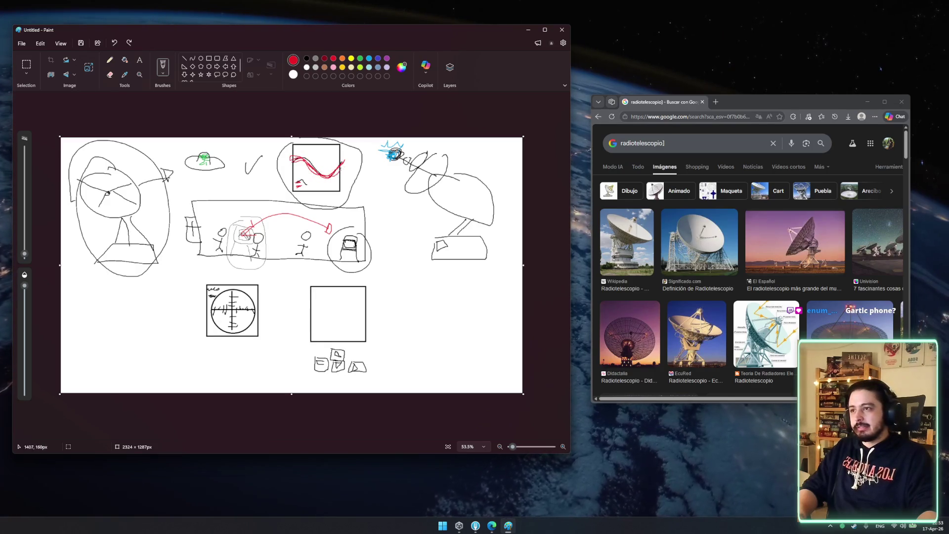
key(ctrl+z)
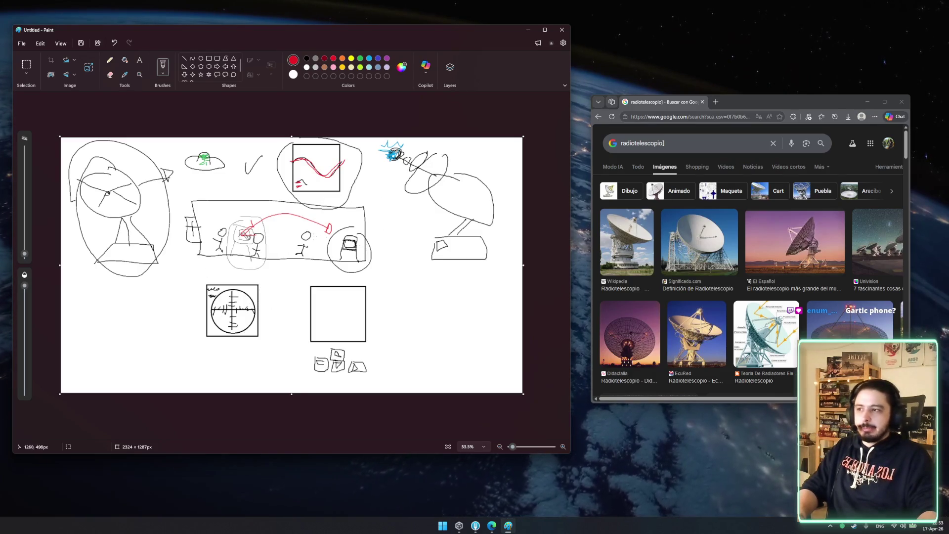
key(ctrl+z)
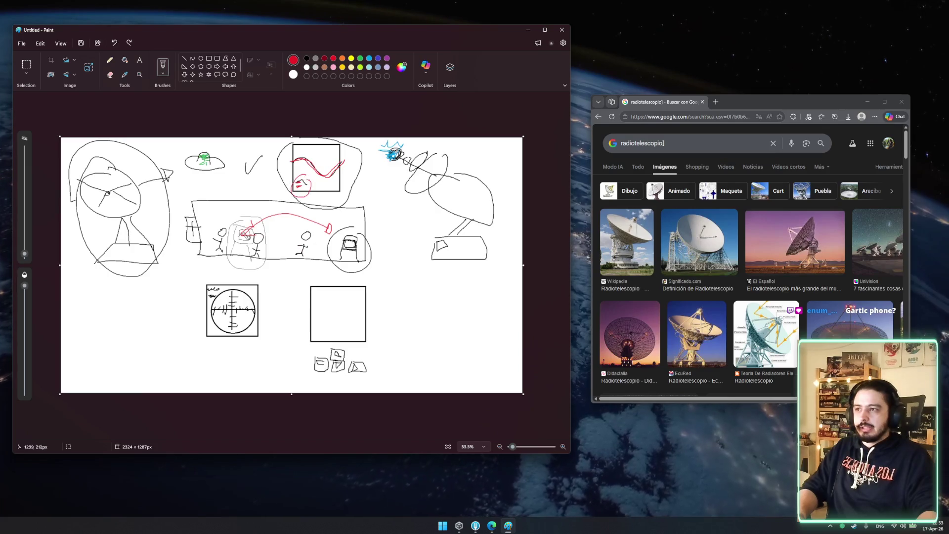
Undo the red scribbled loop in the wave square and a trial red stroke in the crosshair circle
drag(310, 183, 281, 198)
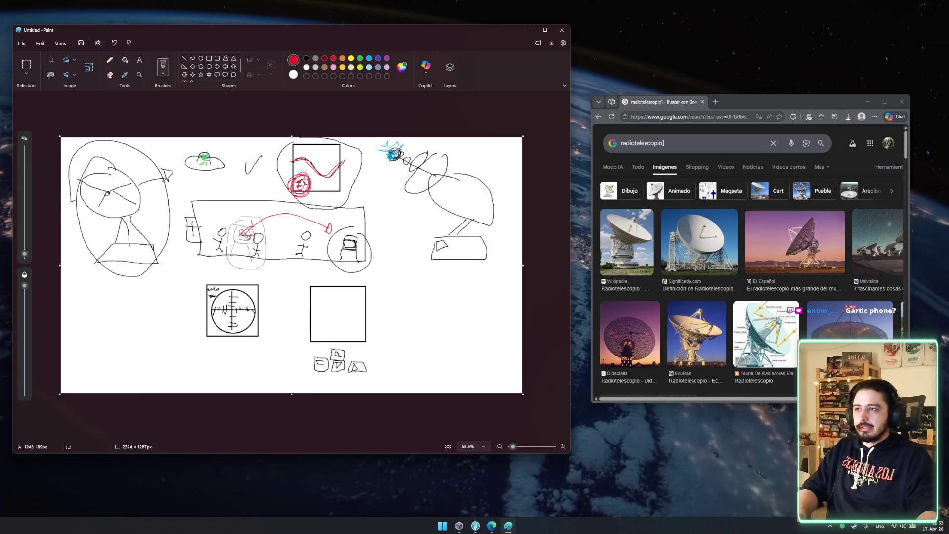
key(ctrl+z)
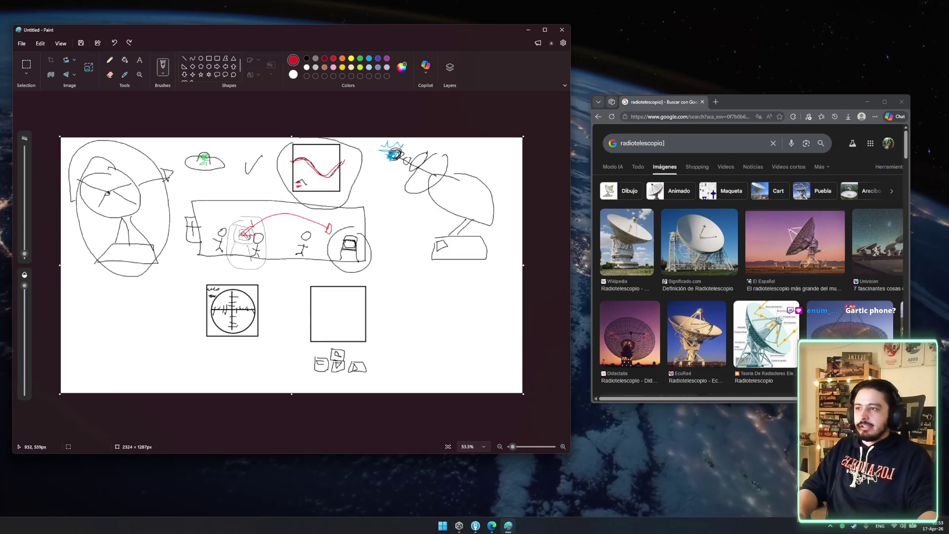
drag(219, 327, 227, 334)
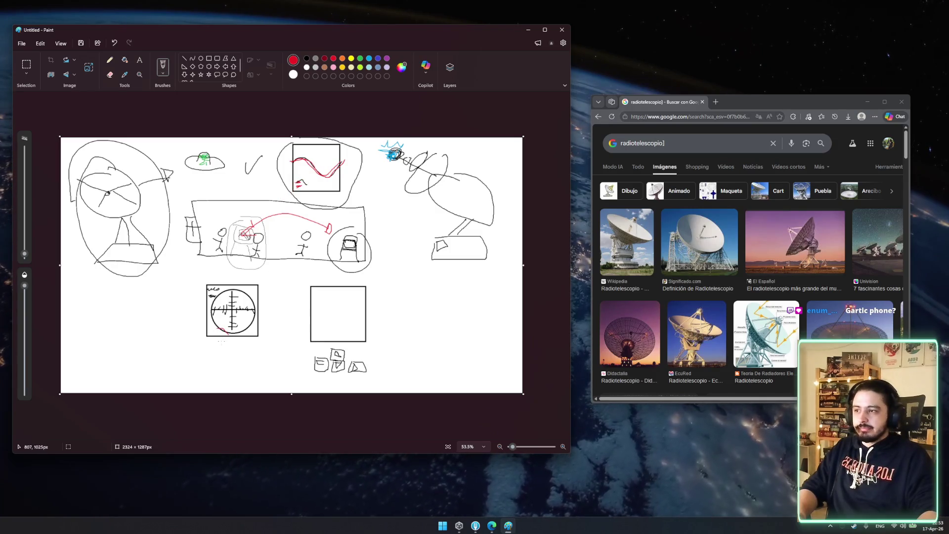
key(ctrl+z)
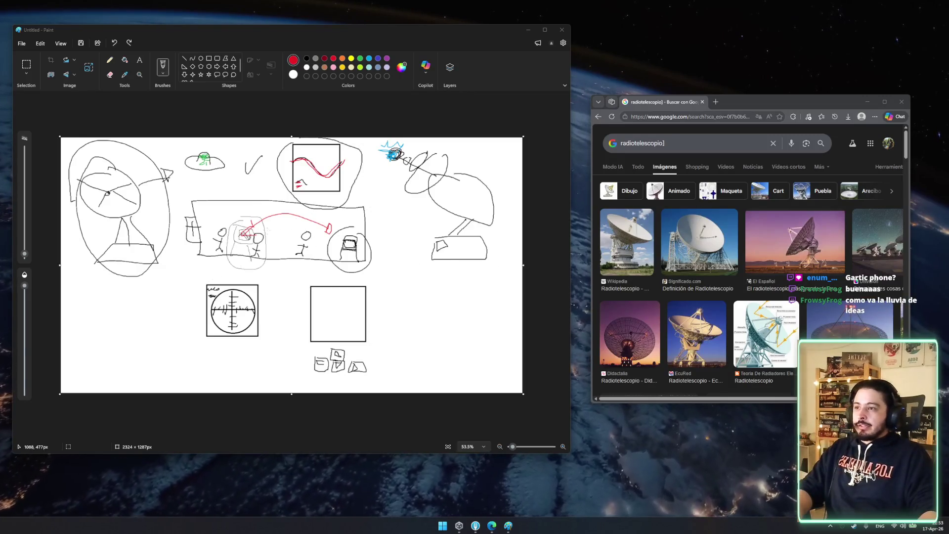
click(263, 228)
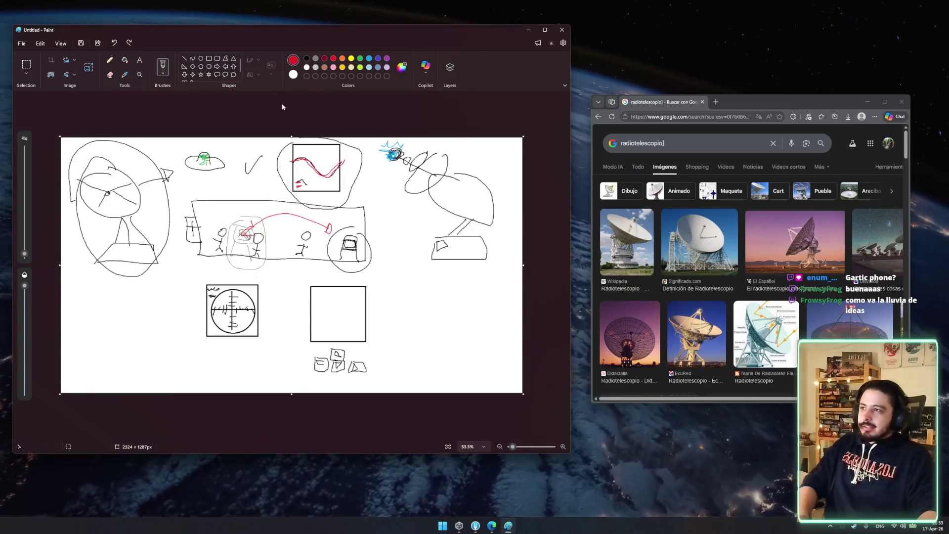
scroll(341, 292, up, 2)
scroll(341, 291, down, 4)
scroll(337, 277, up, 2)
drag(268, 234, 270, 236)
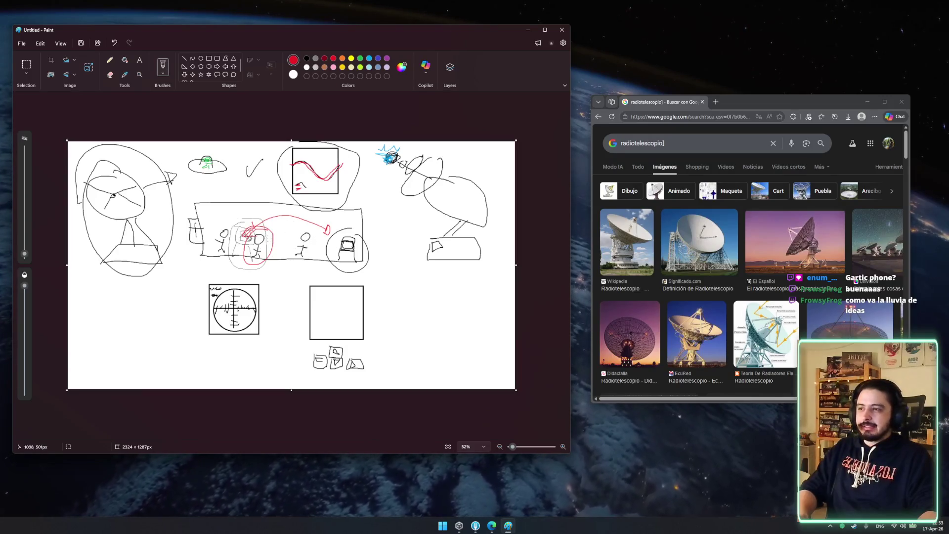
key(ctrl+z)
mouse_move(307, 193)
mouse_down()
mouse_move(181, 220)
mouse_move(304, 193)
mouse_up()
key(ctrl+z)
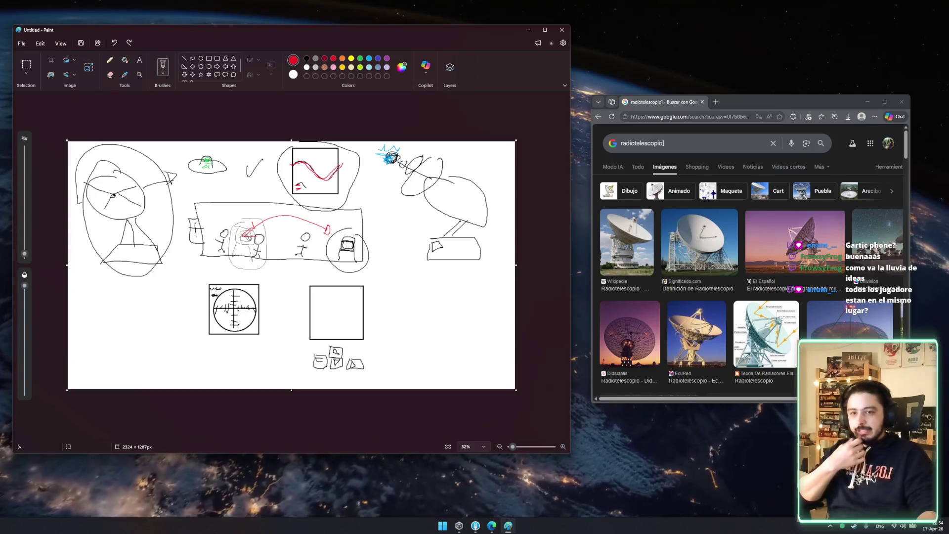
click(845, 525)
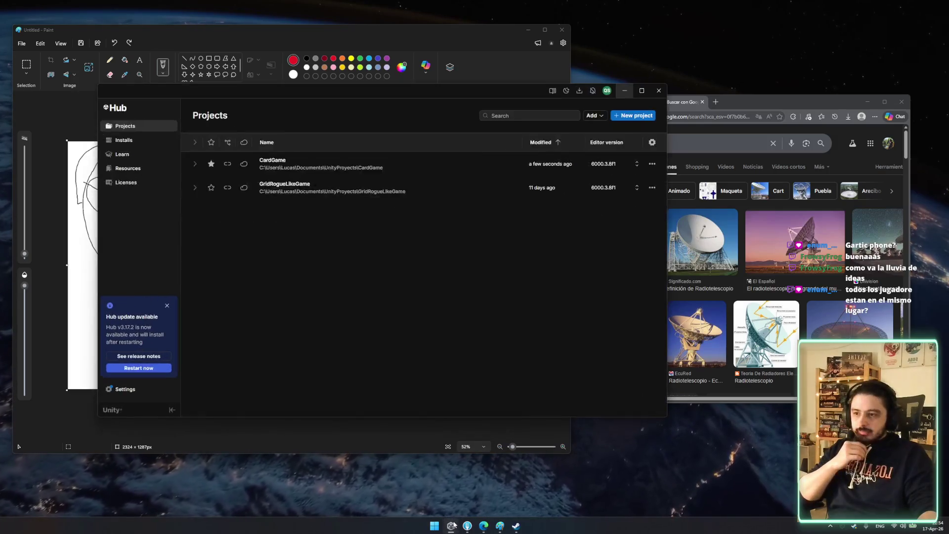
mouse_move(484, 525)
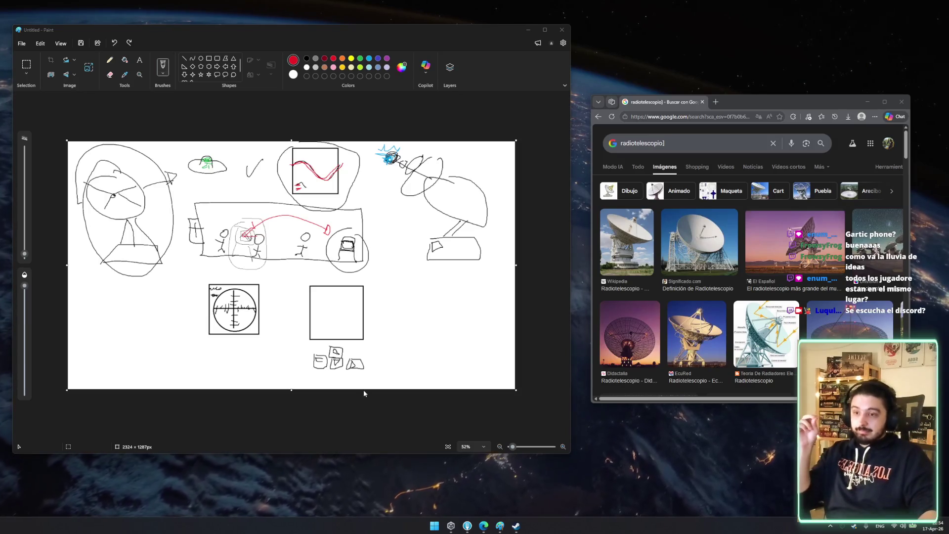
Try black loops around the left dish and the green figure, undoing both
drag(401, 341, 379, 324)
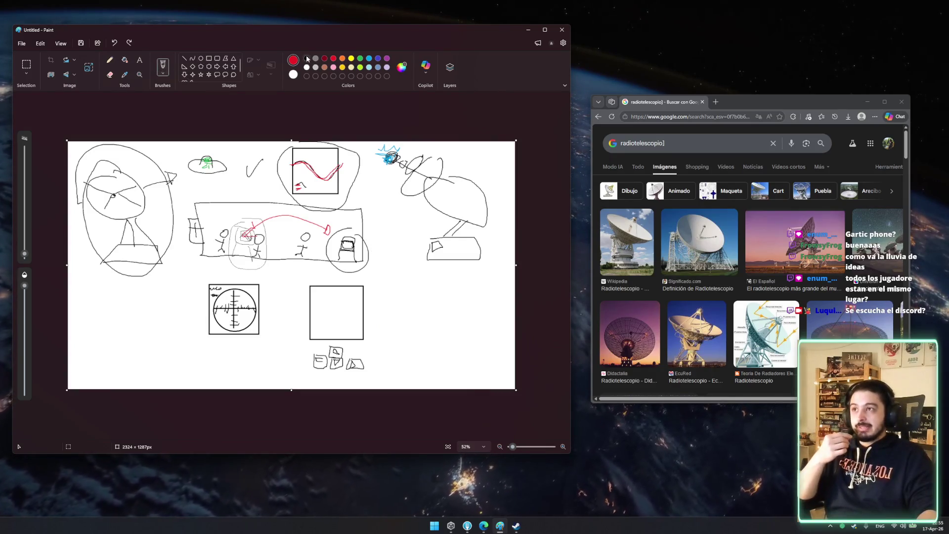
mouse_move(81, 181)
mouse_down()
mouse_move(176, 179)
mouse_move(120, 256)
mouse_up()
key(ctrl+z)
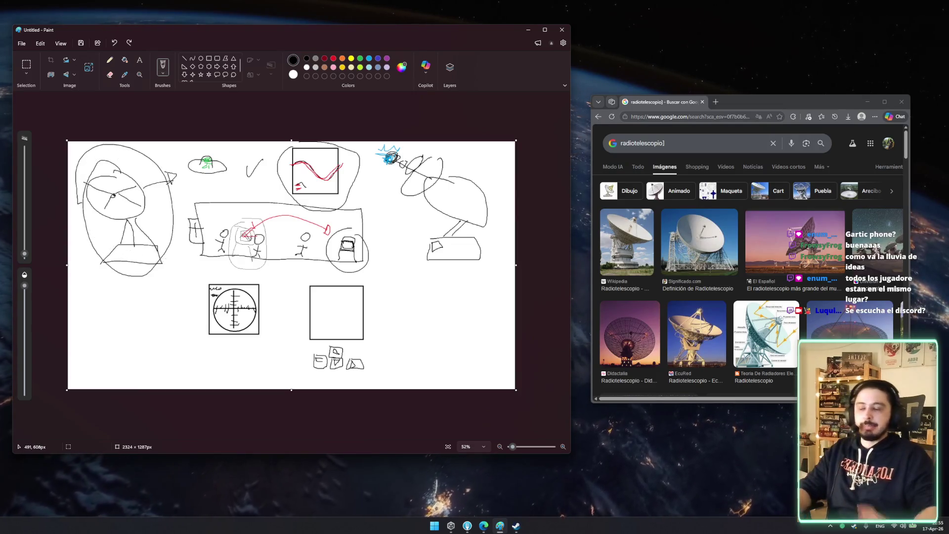
drag(208, 147, 213, 146)
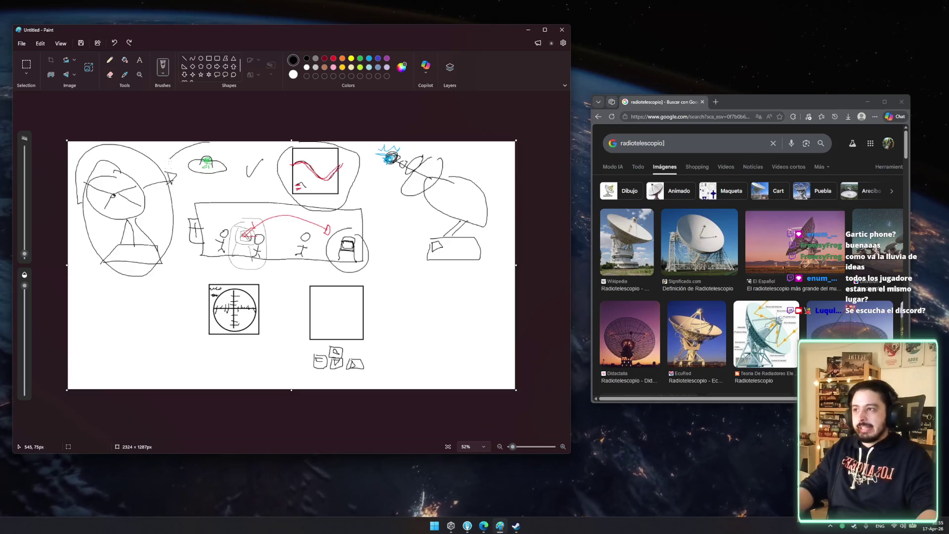
key(ctrl+z)
Circle the lower square, undo it, and loop around the green figure again
mouse_move(316, 273)
mouse_down()
mouse_move(295, 392)
mouse_move(309, 272)
mouse_move(325, 388)
mouse_move(338, 280)
mouse_up()
key(ctrl+z)
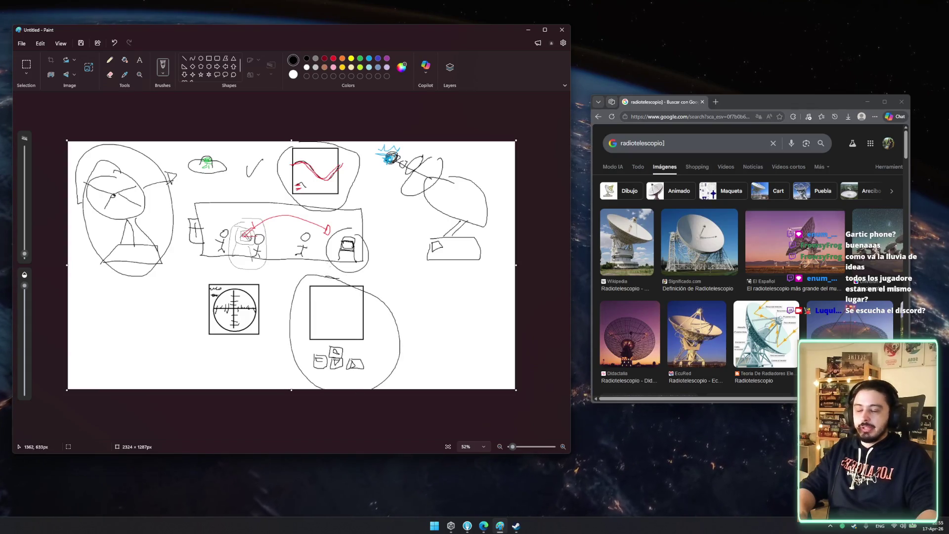
mouse_move(212, 143)
mouse_down()
mouse_move(181, 146)
mouse_move(179, 174)
mouse_up()
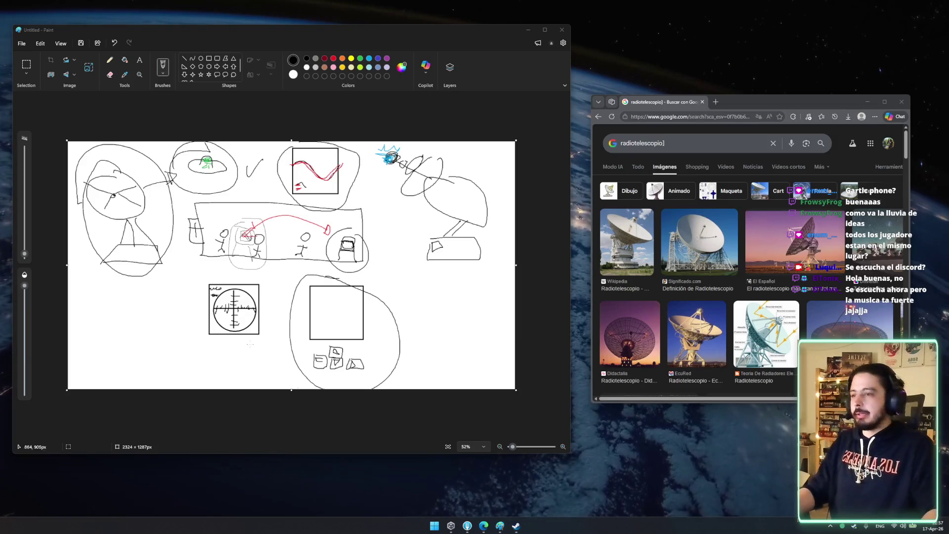
Hide the image search, add black loops around the lower circle and left face, and adjust the canvas edges
click(867, 102)
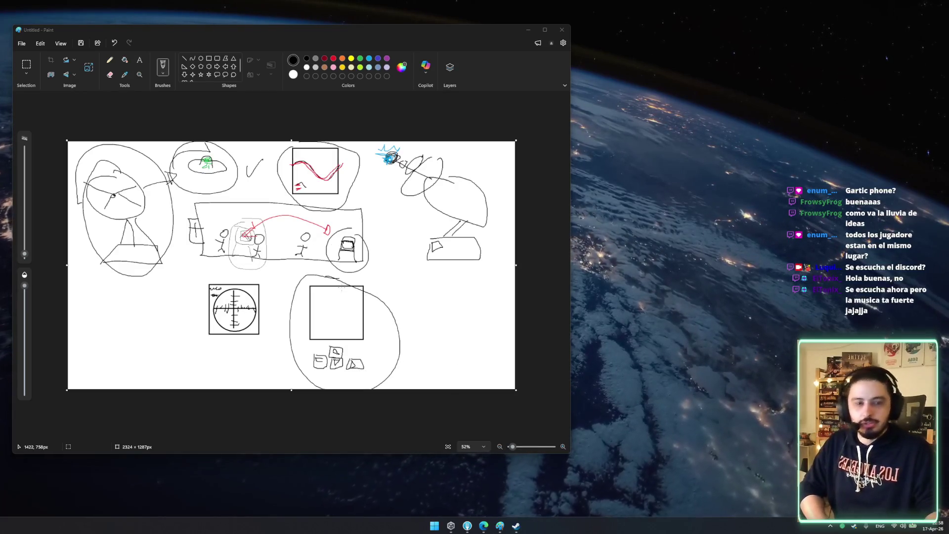
mouse_move(341, 264)
mouse_down()
mouse_move(296, 366)
mouse_move(319, 267)
mouse_move(415, 336)
mouse_move(352, 263)
mouse_up()
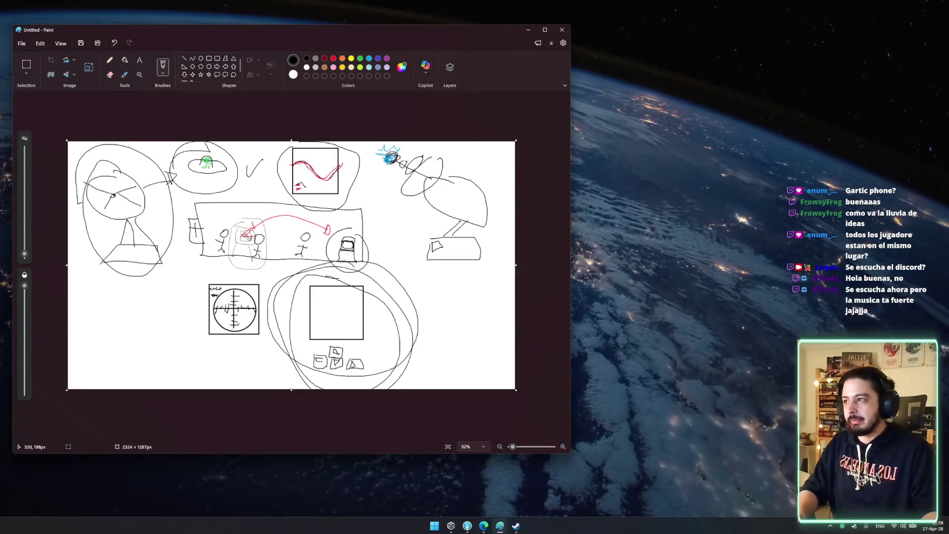
mouse_move(126, 157)
mouse_down()
mouse_move(149, 142)
mouse_move(201, 170)
mouse_up()
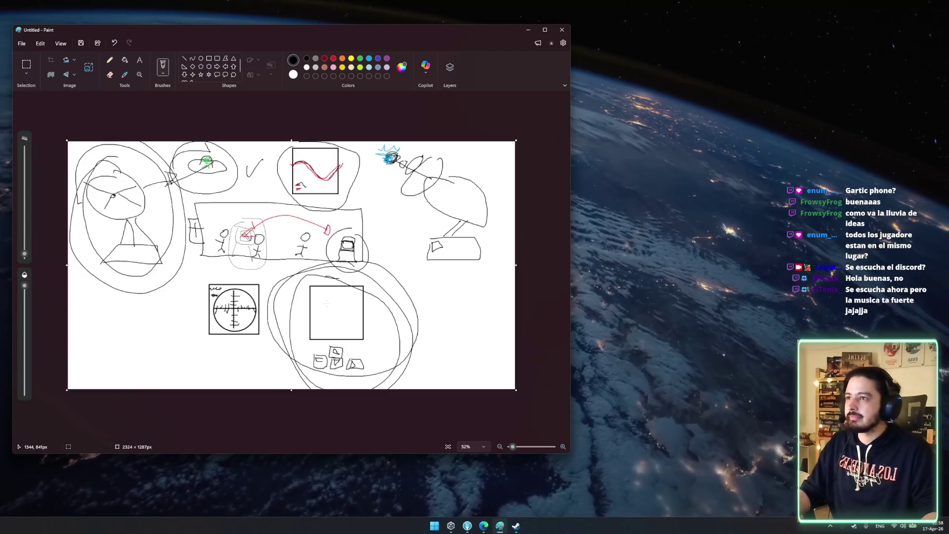
drag(516, 267, 501, 267)
mouse_move(293, 391)
mouse_down()
mouse_move(292, 401)
mouse_move(375, 380)
mouse_up()
drag(316, 379, 396, 379)
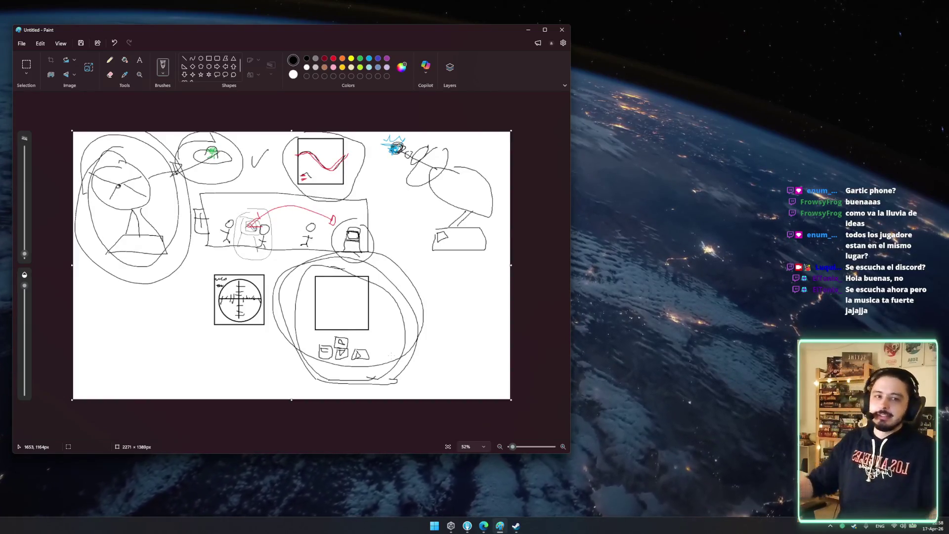
Reposition the Paint window and maximize it to fill the screen
mouse_move(363, 38)
mouse_down()
mouse_move(390, 59)
mouse_move(534, 39)
mouse_move(499, 84)
mouse_up()
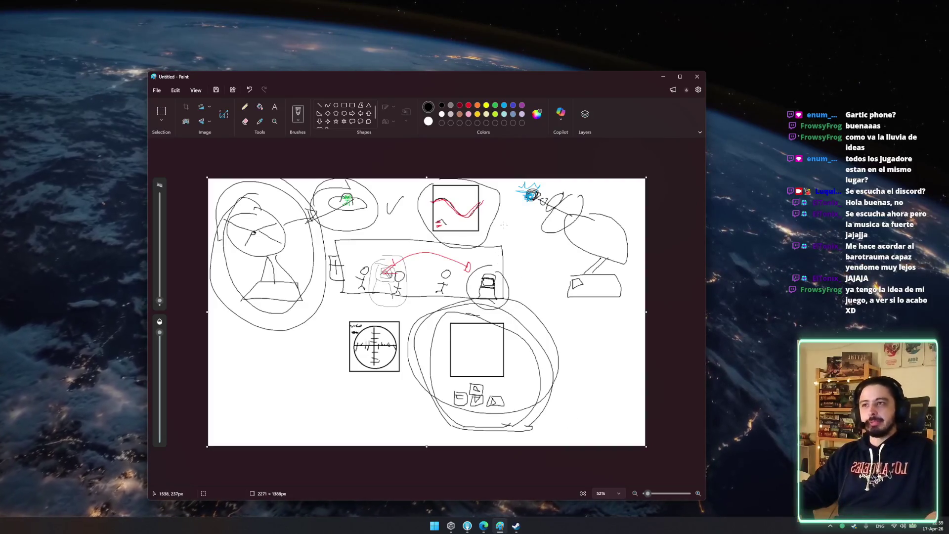
drag(366, 80, 282, 62)
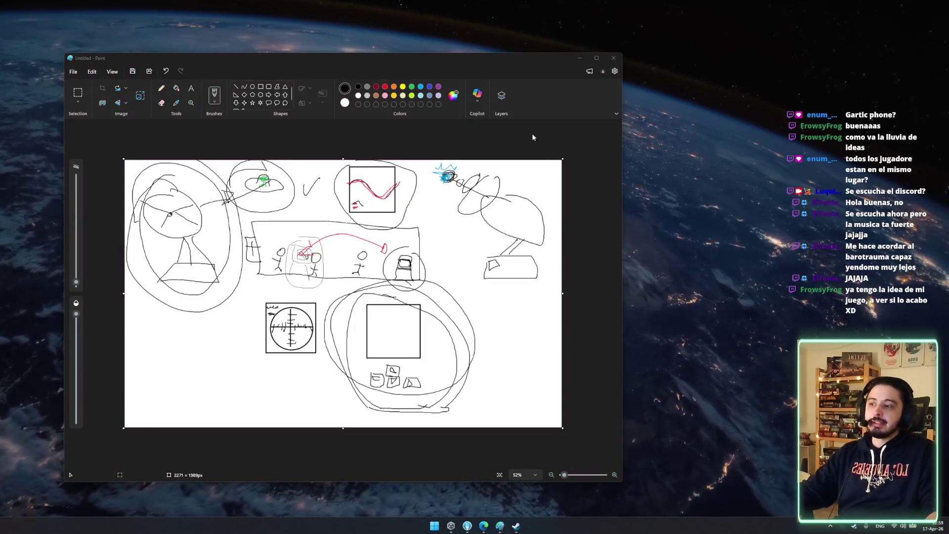
double_click(509, 57)
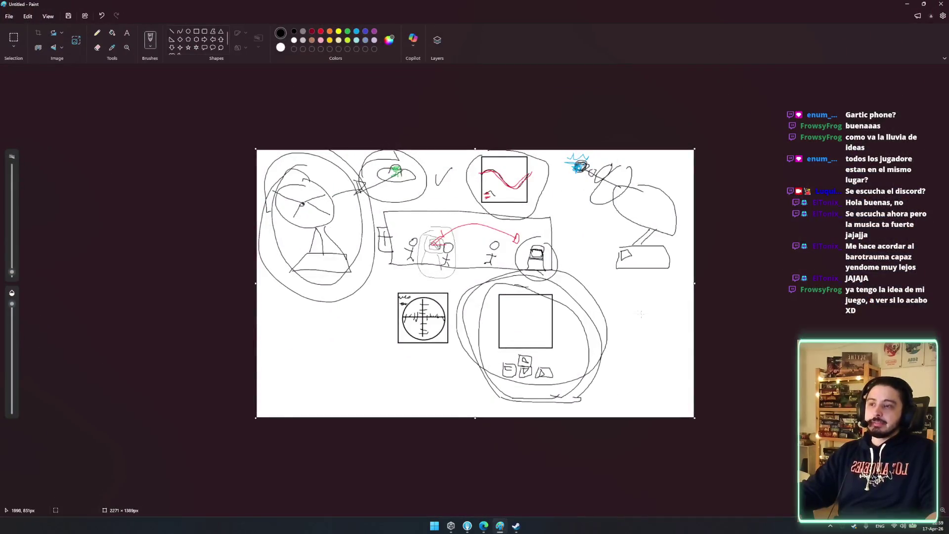
Restore the maximized Paint sketch to a smaller floating window, then bring up the chat window
drag(571, 4, 450, 60)
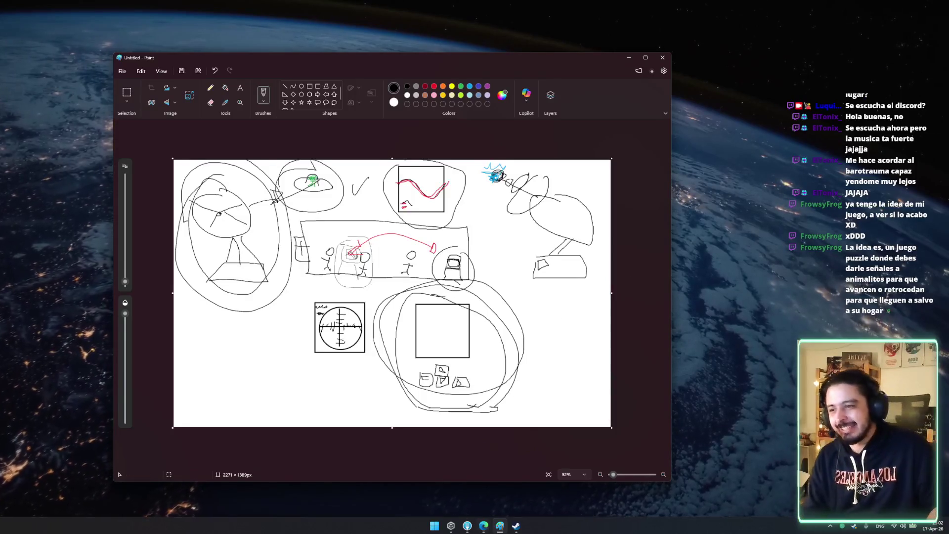
click(514, 527)
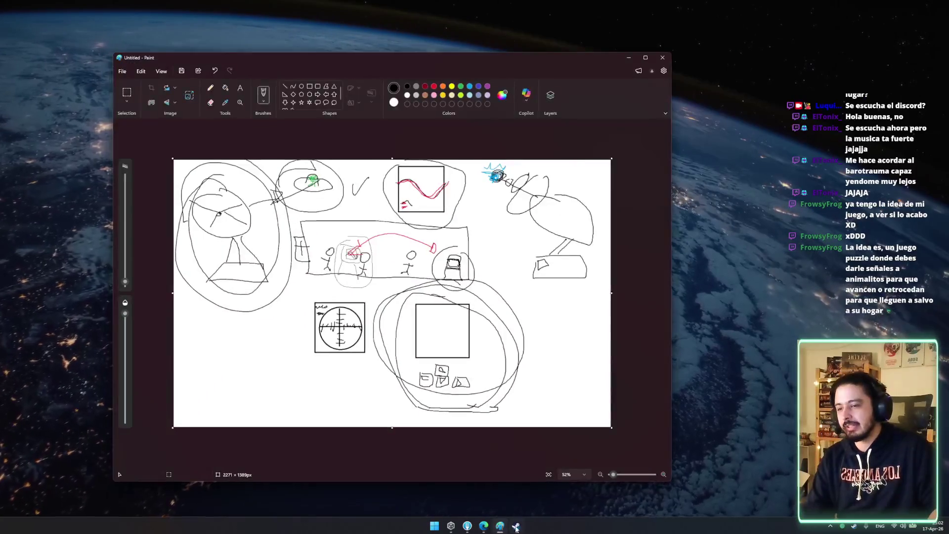
Close the chat window and move the Paint window up toward the top-left
click(403, 147)
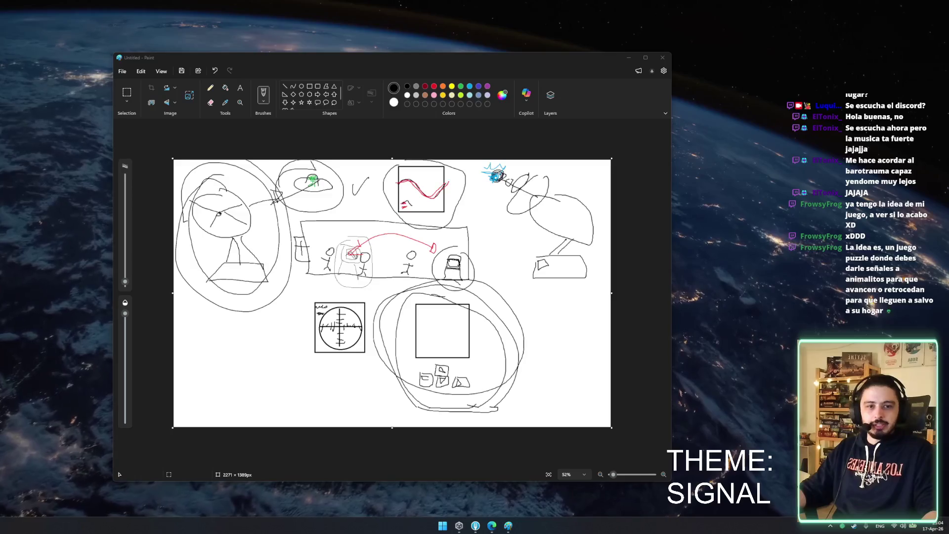
click(554, 72)
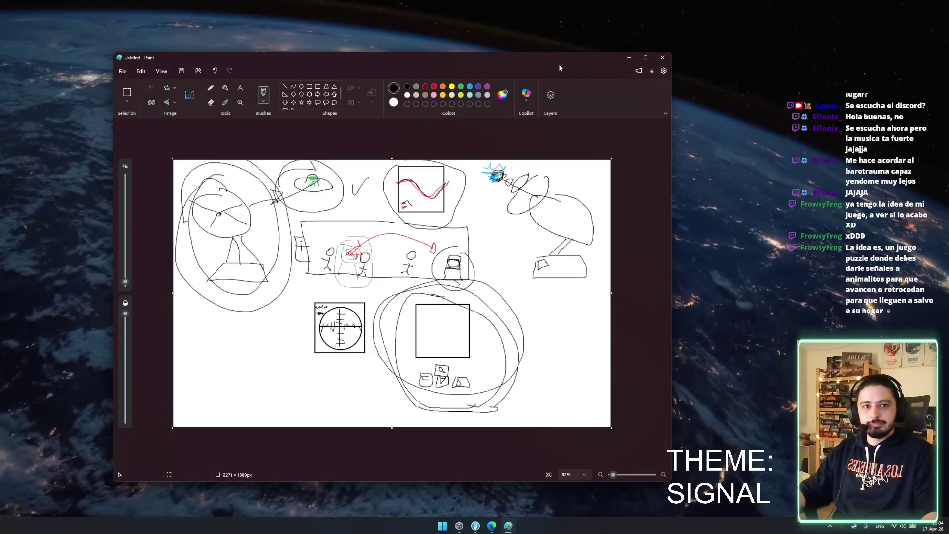
mouse_move(541, 56)
mouse_down()
mouse_move(608, 72)
mouse_move(420, 52)
mouse_move(482, 41)
mouse_up()
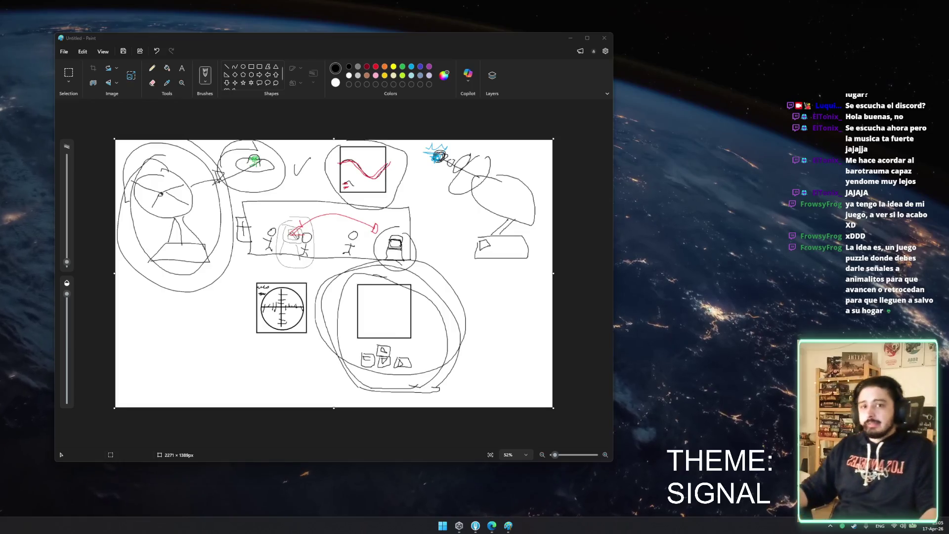
Shift the Paint window left and widen it so the canvas grows to 3219 px
drag(297, 38, 230, 37)
drag(552, 266, 844, 267)
drag(639, 272, 818, 272)
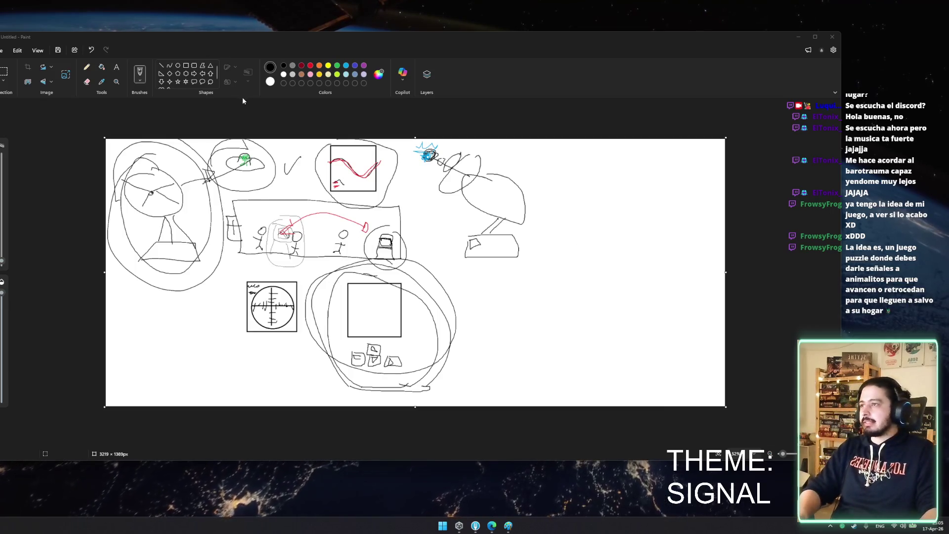
Try looping and horizontal strokes, undo both, then sketch rough strokes beside the dish drawing
mouse_move(417, 320)
mouse_down()
mouse_move(592, 321)
mouse_move(554, 326)
mouse_up()
key(ctrl+z)
drag(399, 303, 643, 317)
key(ctrl+z)
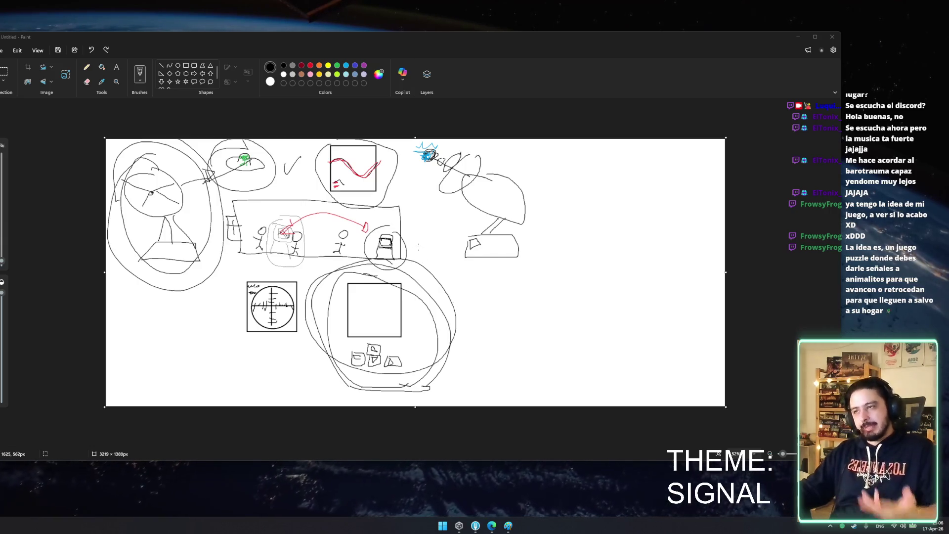
drag(390, 209, 455, 257)
Undo the rough strokes and draw a long line ending in a triangle at the sketch's right
key(ctrl+z)
mouse_move(391, 197)
mouse_down()
mouse_move(588, 273)
mouse_move(556, 296)
mouse_up()
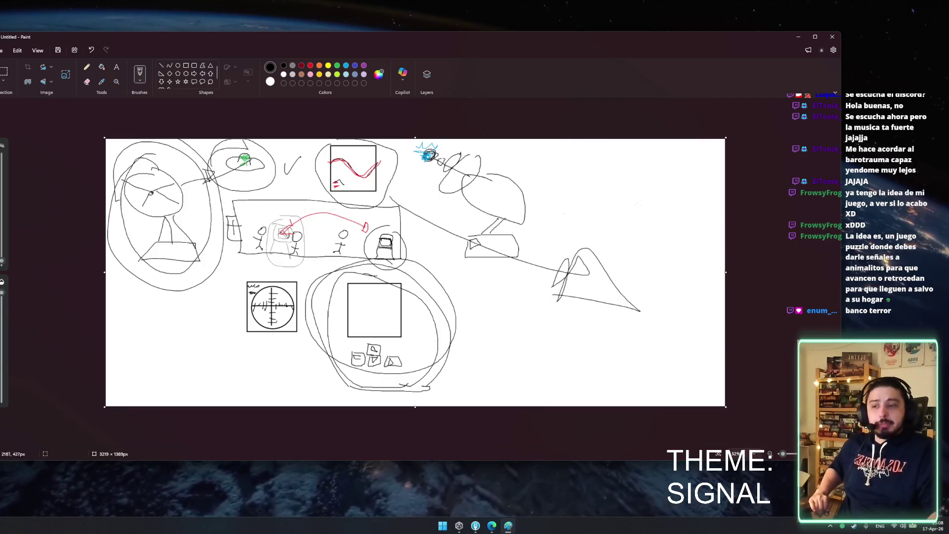
click(843, 529)
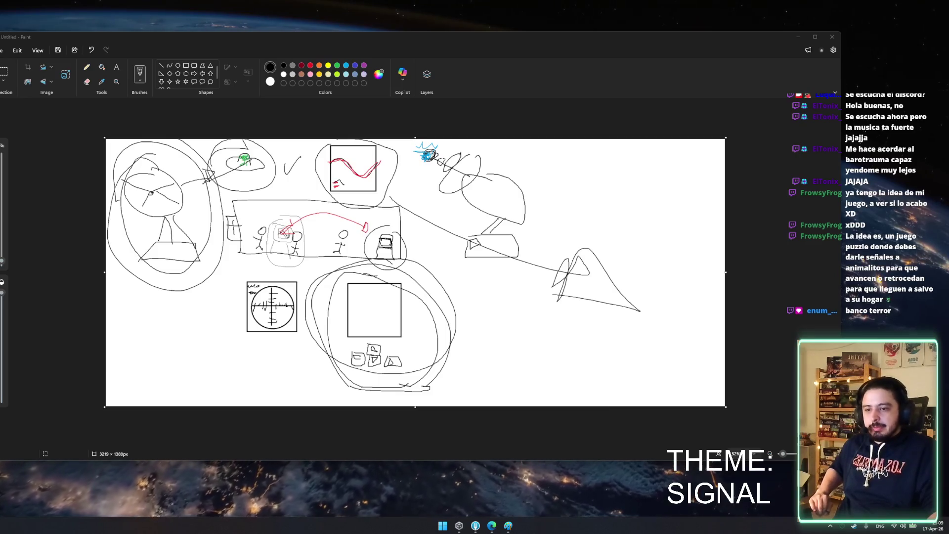
Return to the Paint sketch, then search Windows for 'fork'
key(alt+Tab)
key(alt+Tab)
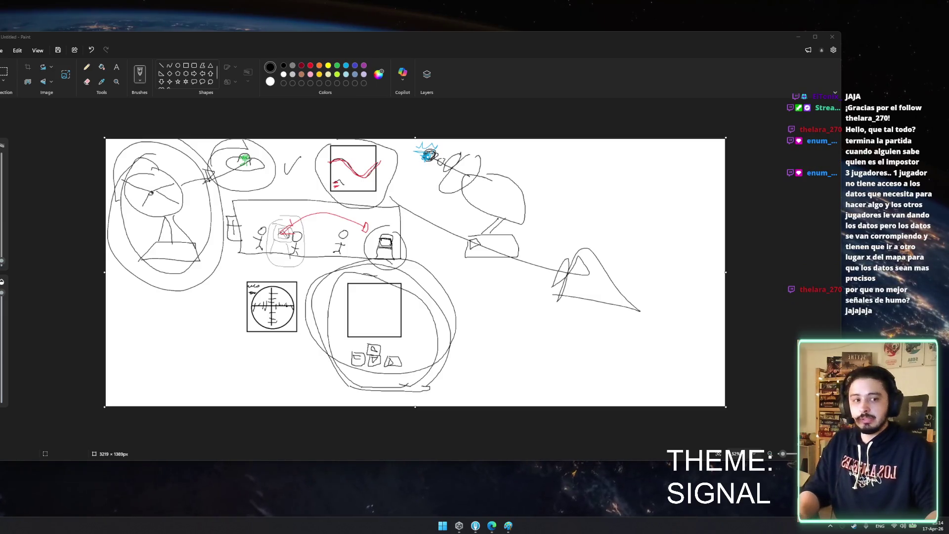
key(super)
text(fork)
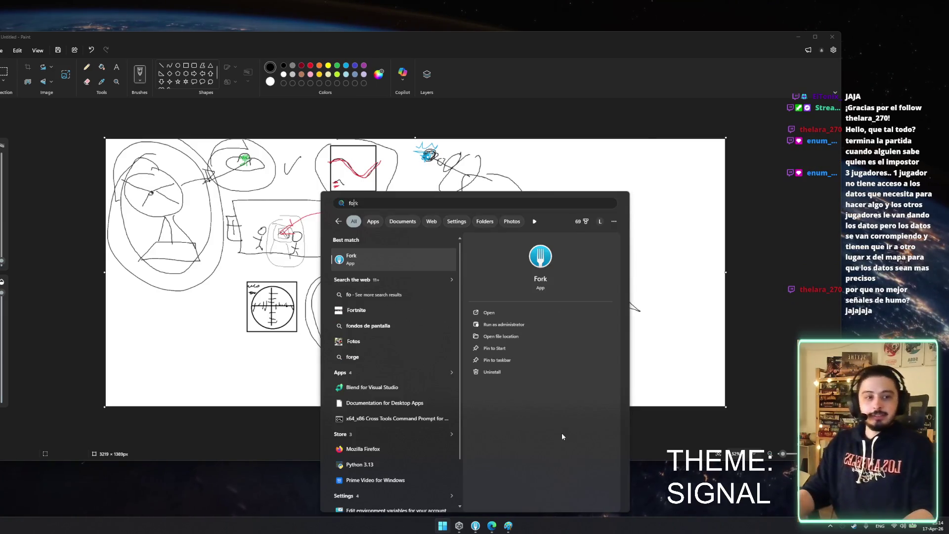
Launch Fork from the search results, opening the CardGame repository history
key(Escape)
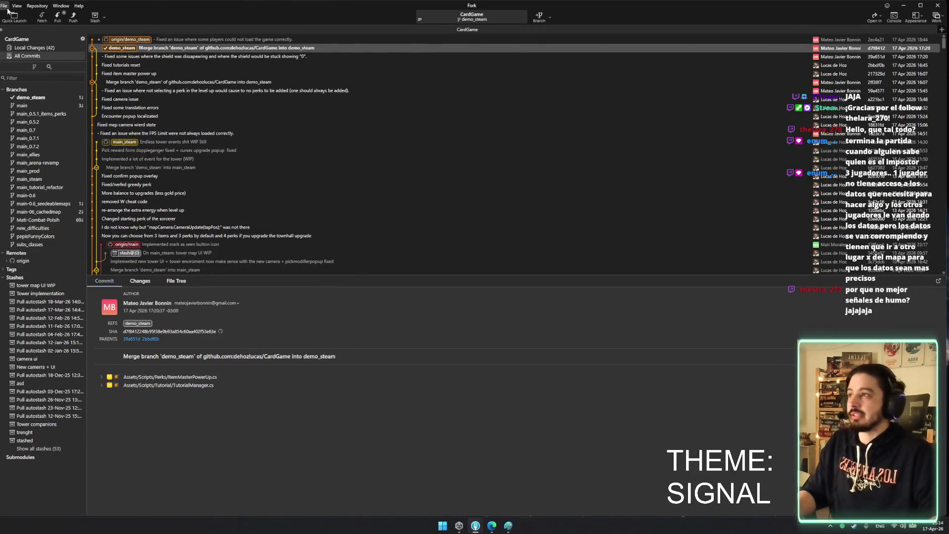
Open the repository manager, close the CardGame tab, and browse the ludumdare56 and CardGame entries
click(941, 29)
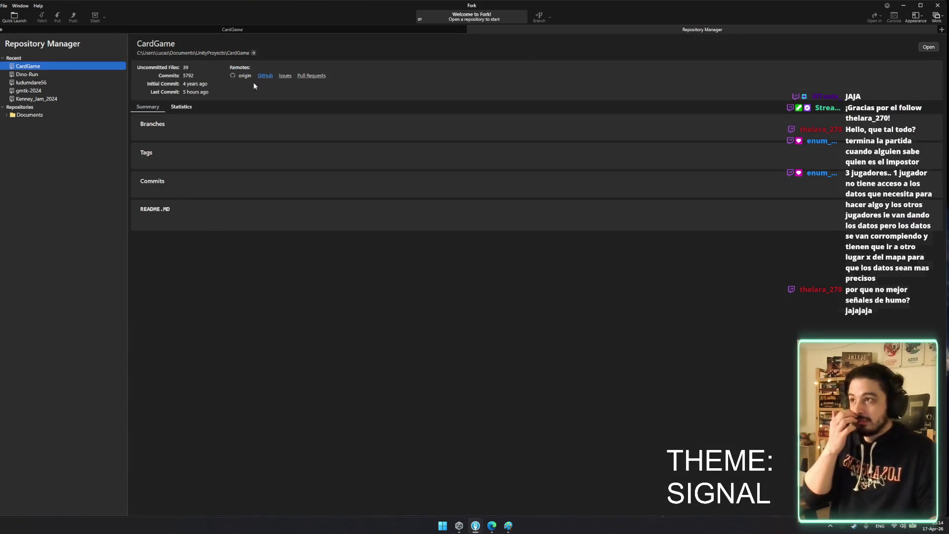
middle_click(237, 28)
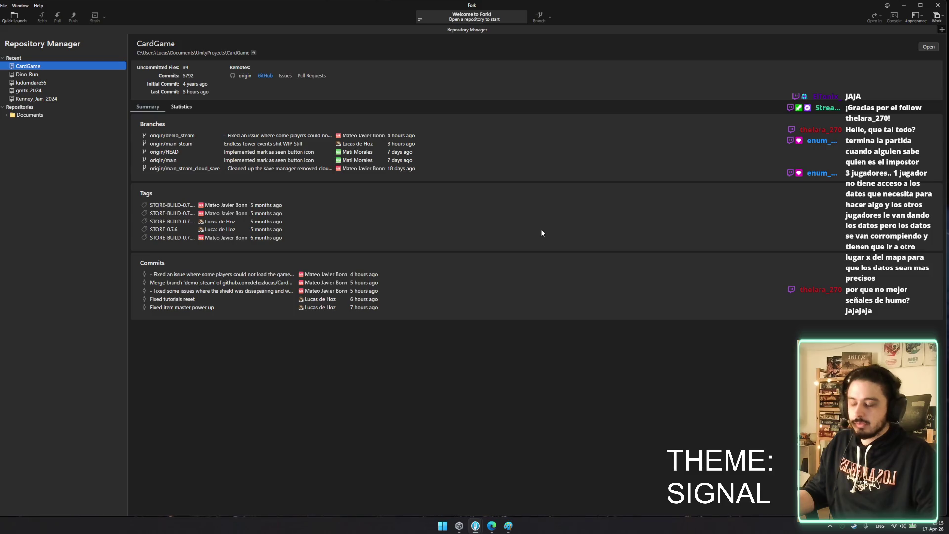
click(47, 82)
click(49, 67)
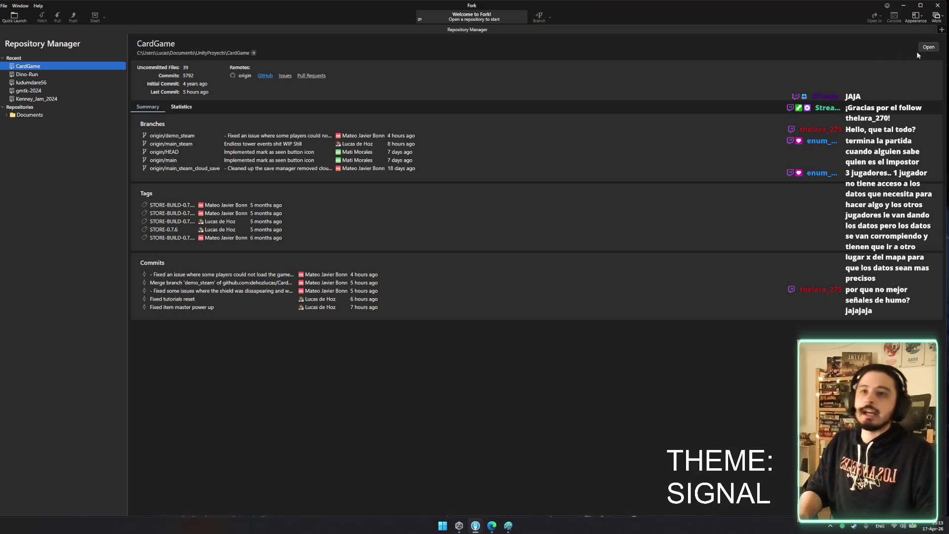
click(7, 58)
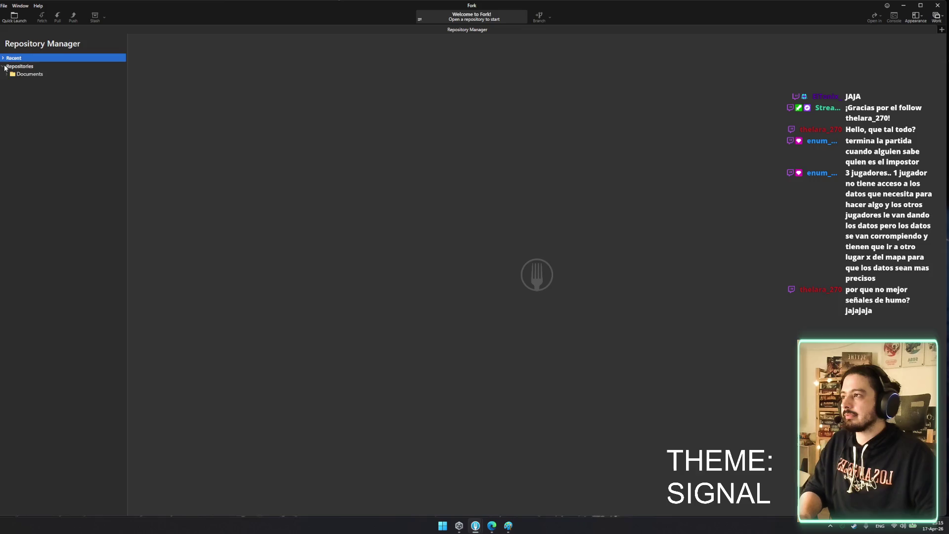
click(8, 57)
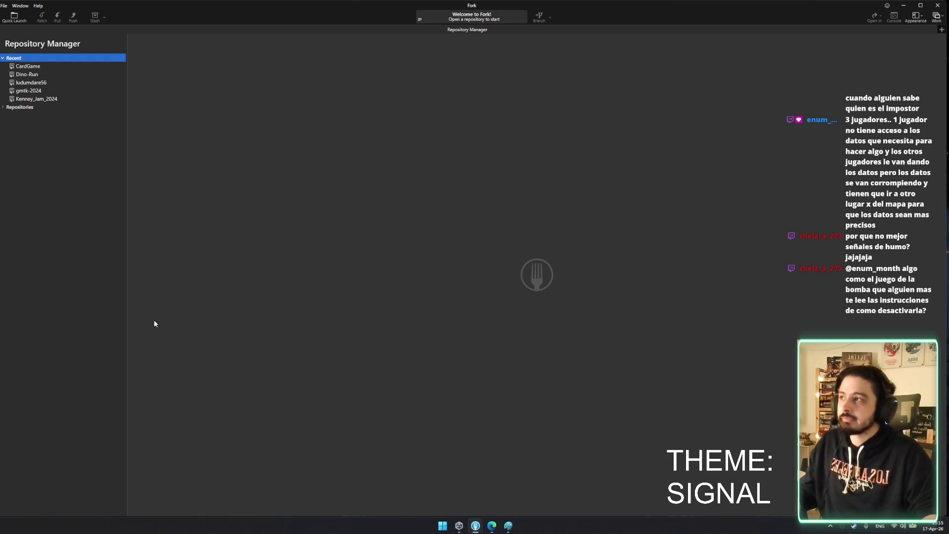
Start opening a local repository from the File menu, then close the picker without choosing one
right_click(701, 30)
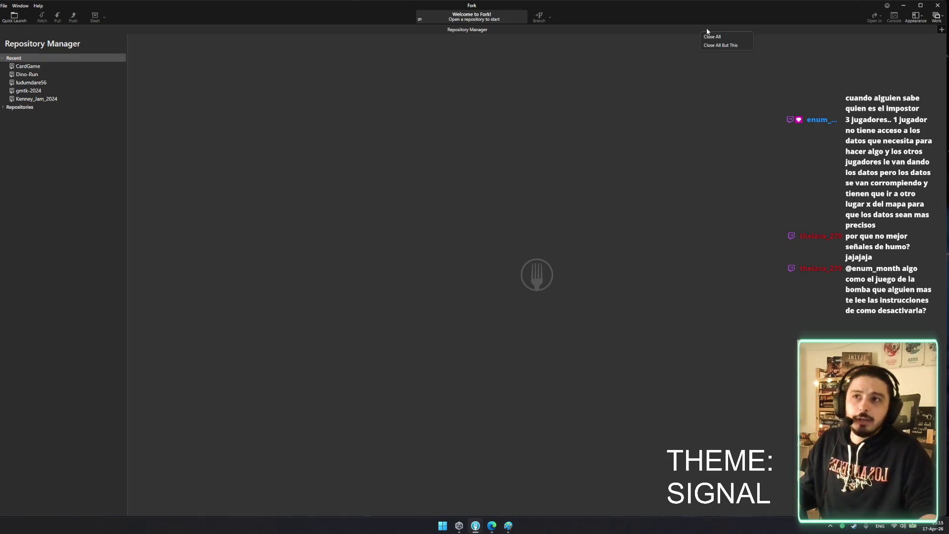
click(4, 6)
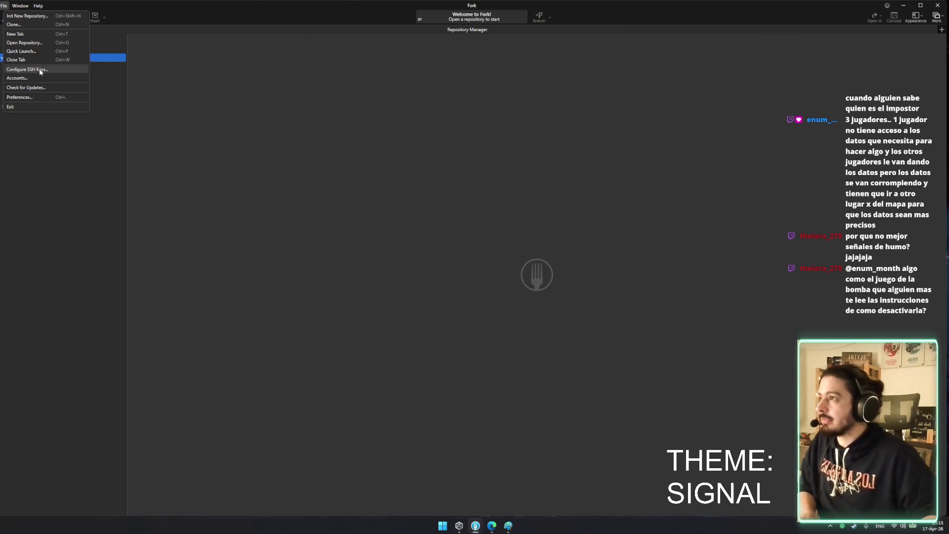
click(34, 19)
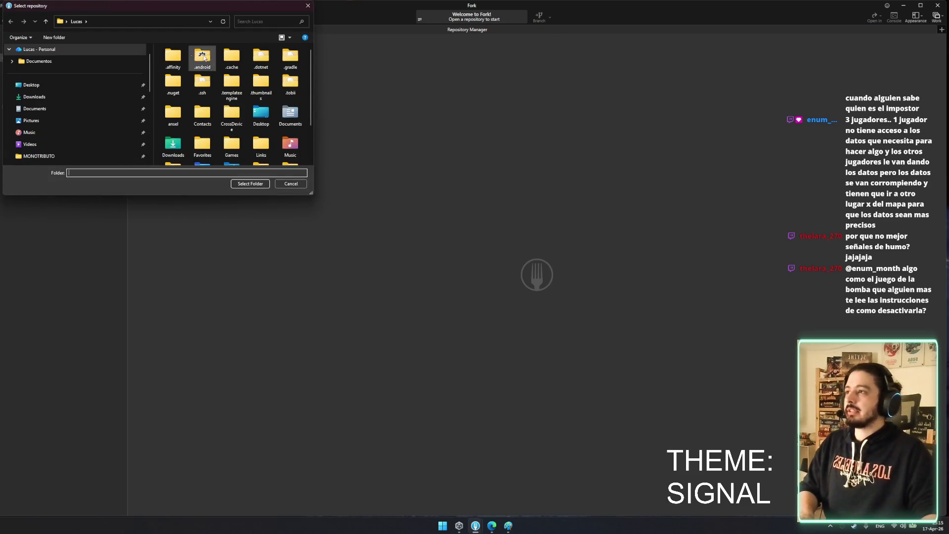
click(308, 5)
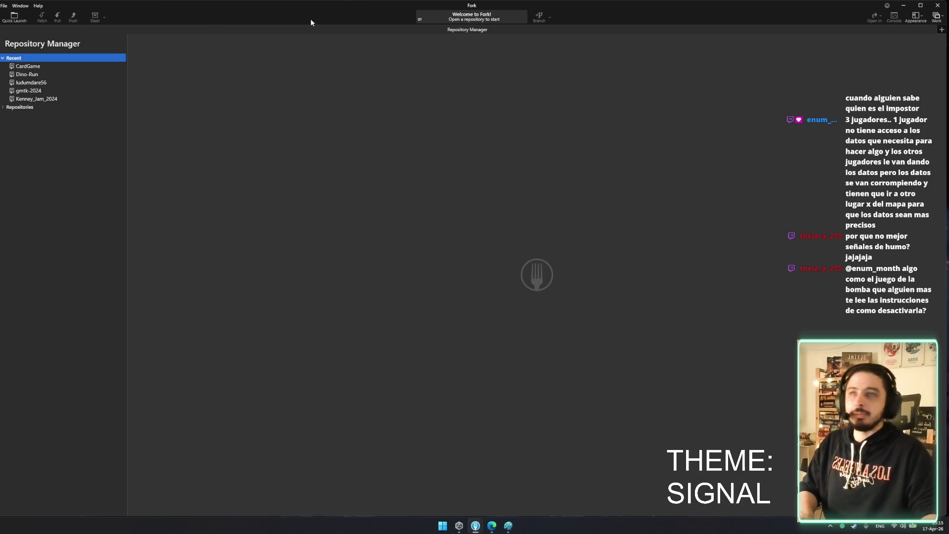
Choose Clone from the File menu to start cloning a remote repository
click(462, 83)
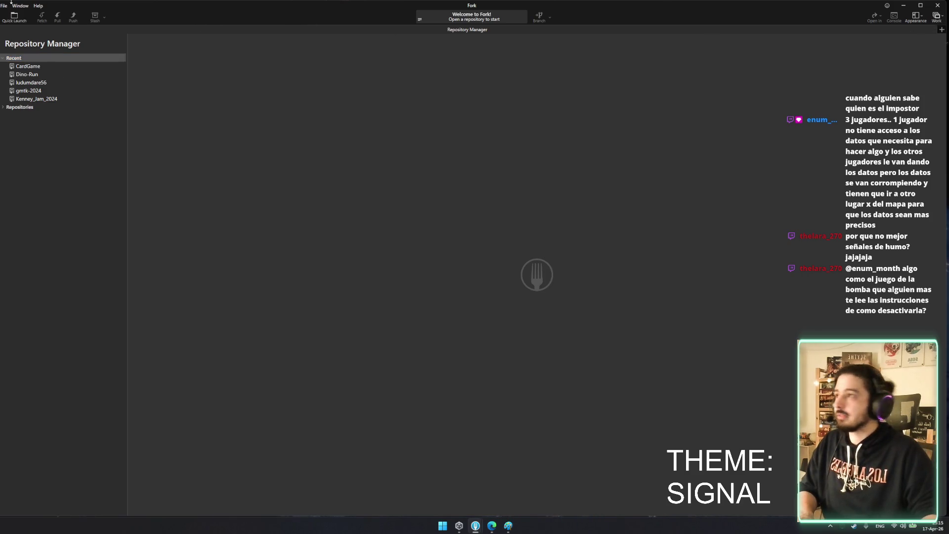
click(15, 17)
click(4, 5)
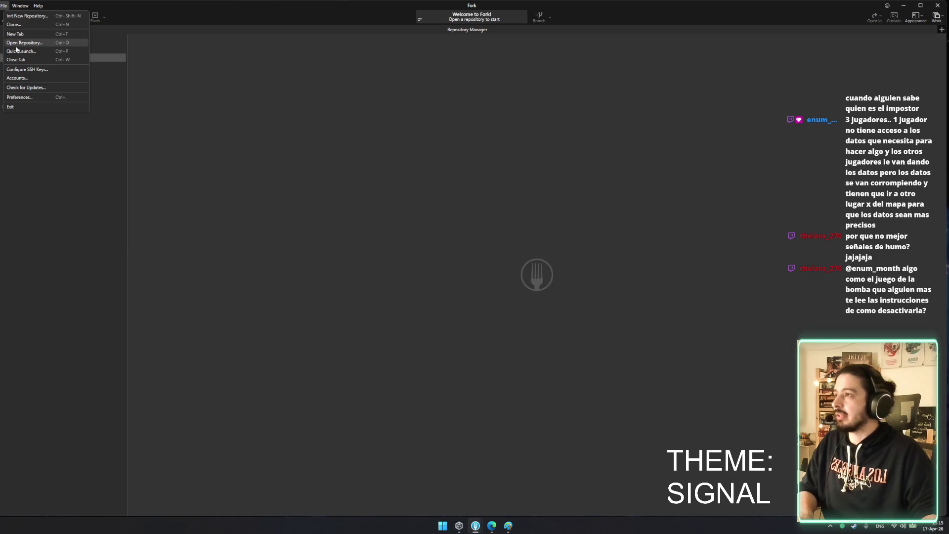
click(22, 25)
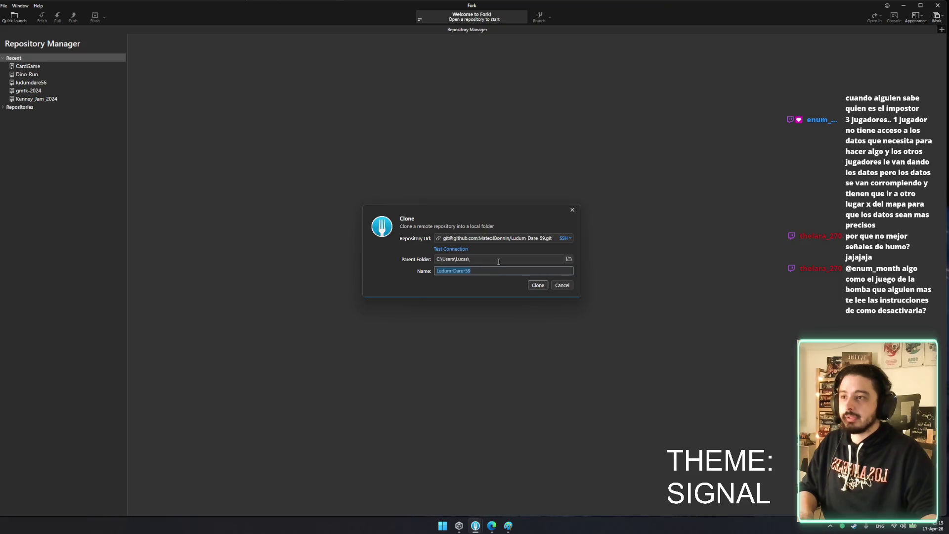
Set the clone's parent folder to Documents\UnityProyects and clone Ludum-Dare-59
click(569, 259)
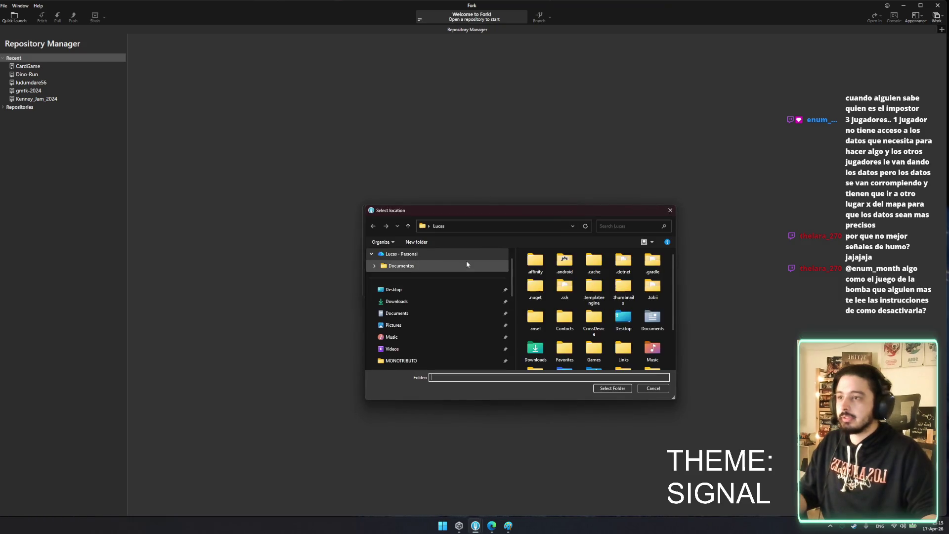
scroll(622, 281, down, 2)
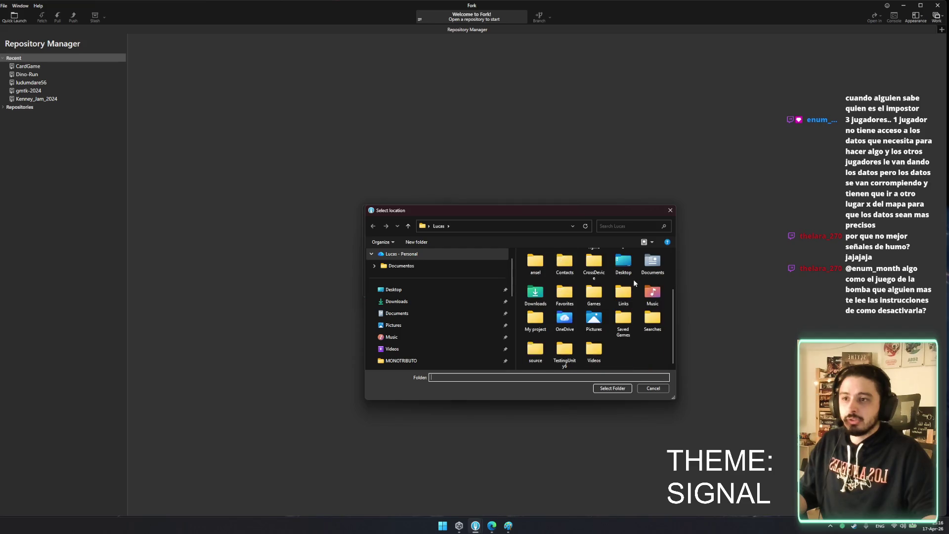
click(422, 313)
scroll(573, 321, down, 5)
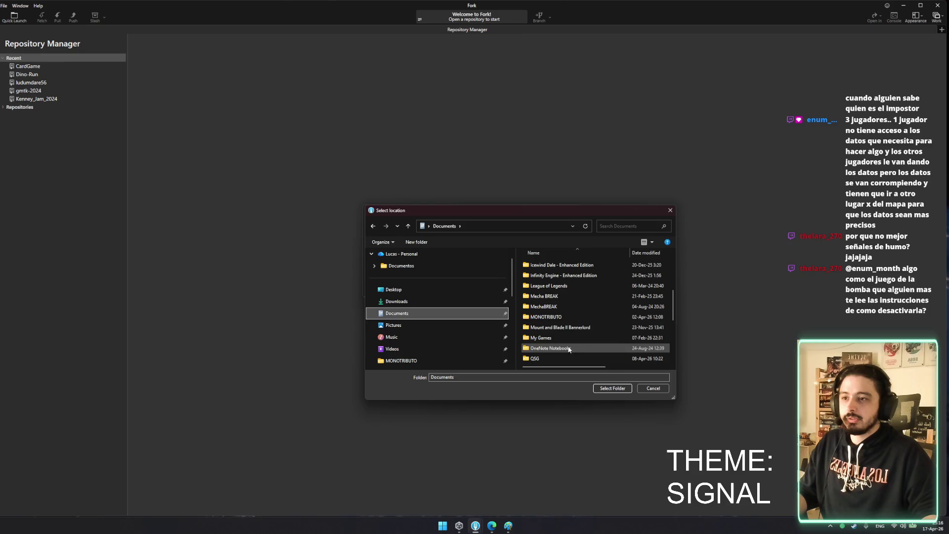
click(574, 321)
scroll(573, 320, down, 5)
click(565, 321)
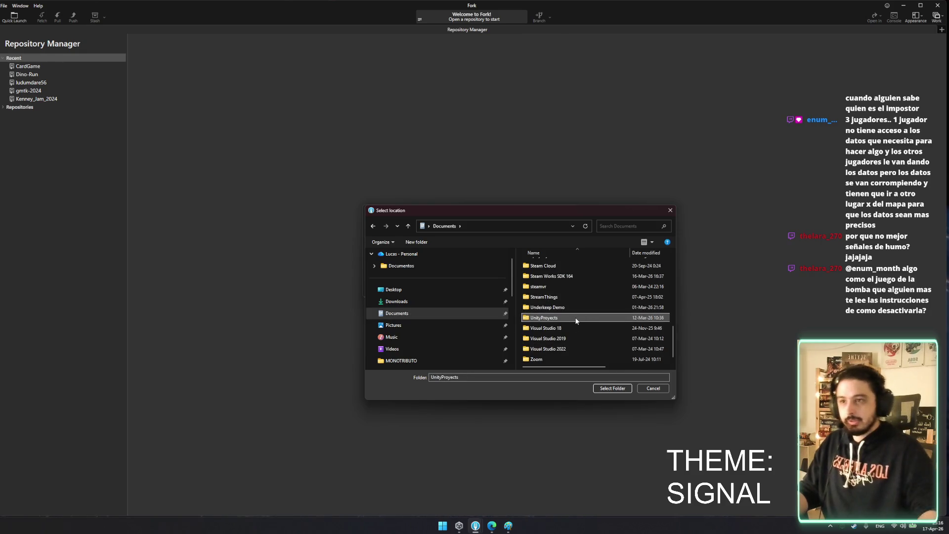
double_click(564, 320)
click(612, 388)
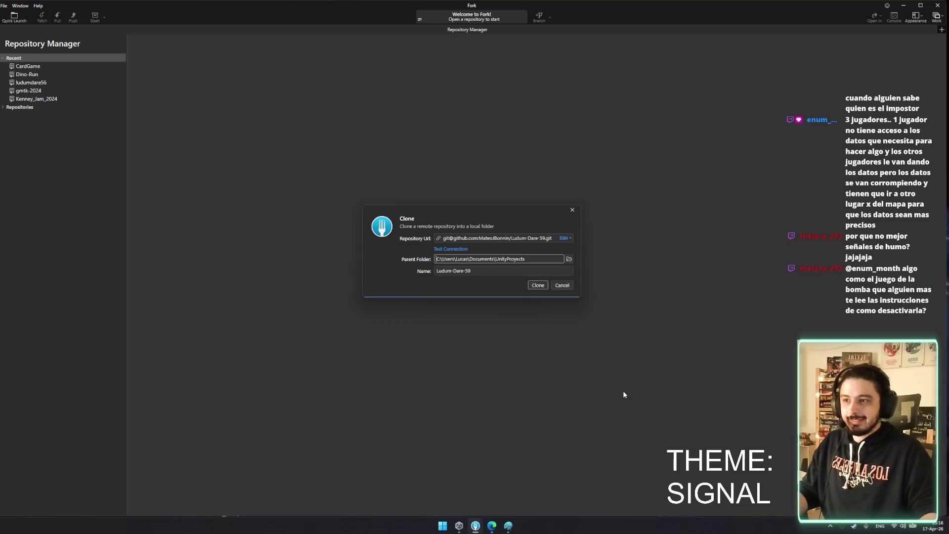
click(537, 285)
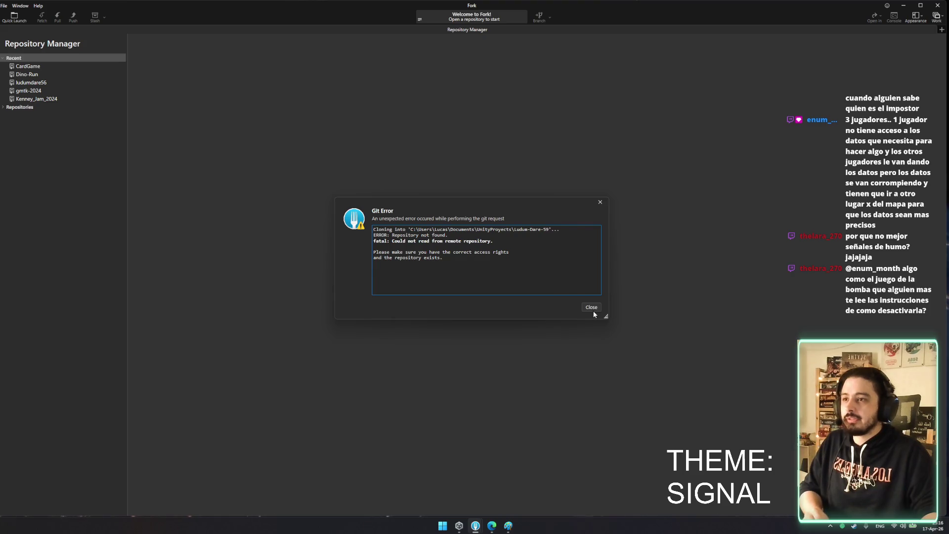
Dismiss the Git Error and reopen the clone dialog with parent folder Documents\UnityProyects
click(592, 307)
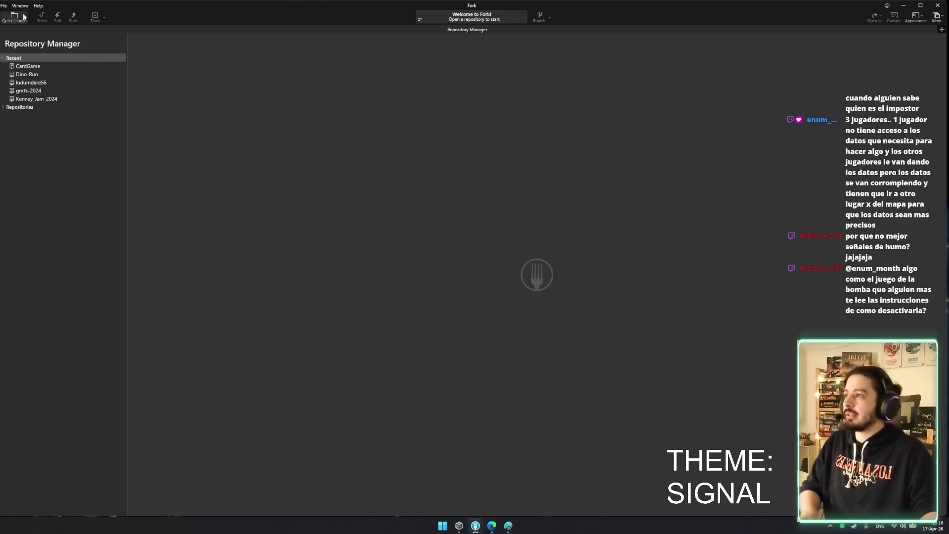
key(ctrl+n)
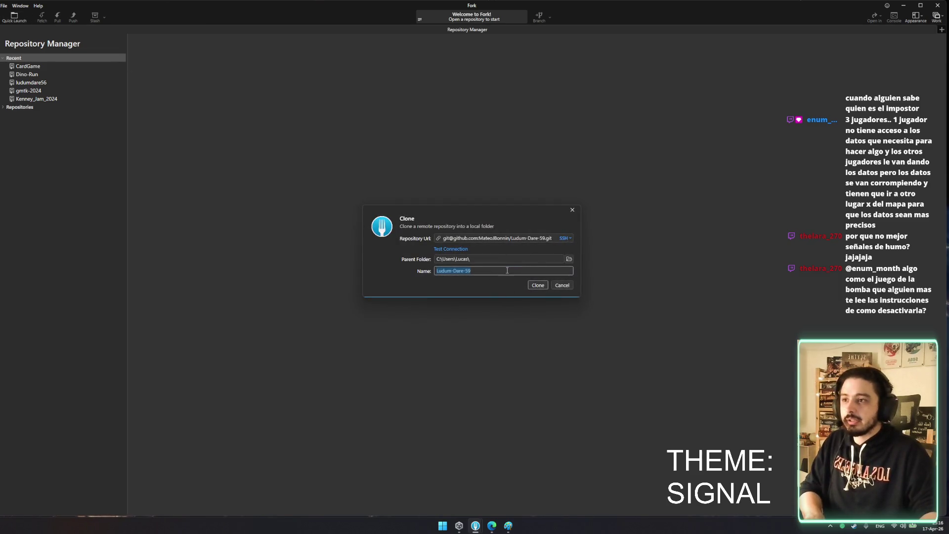
click(569, 259)
click(426, 312)
scroll(605, 307, down, 5)
click(560, 348)
double_click(560, 347)
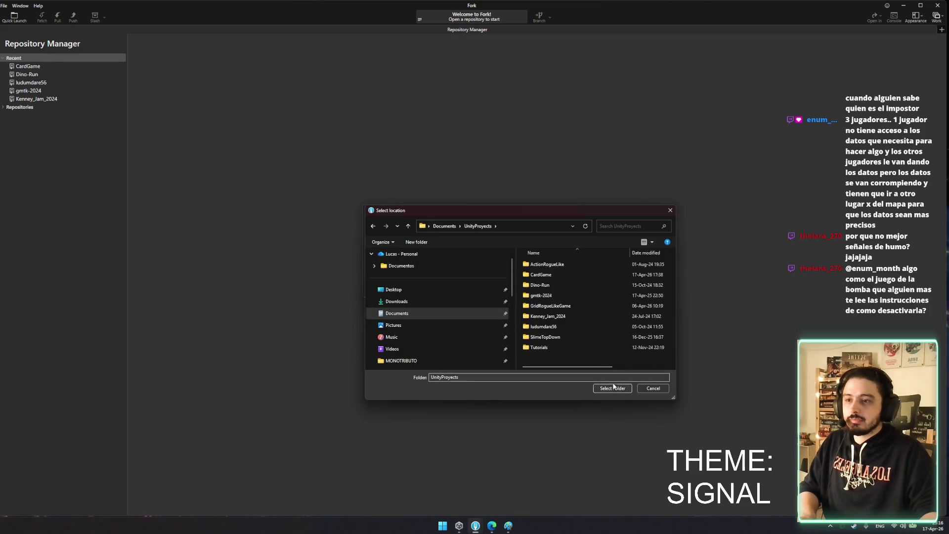
click(613, 388)
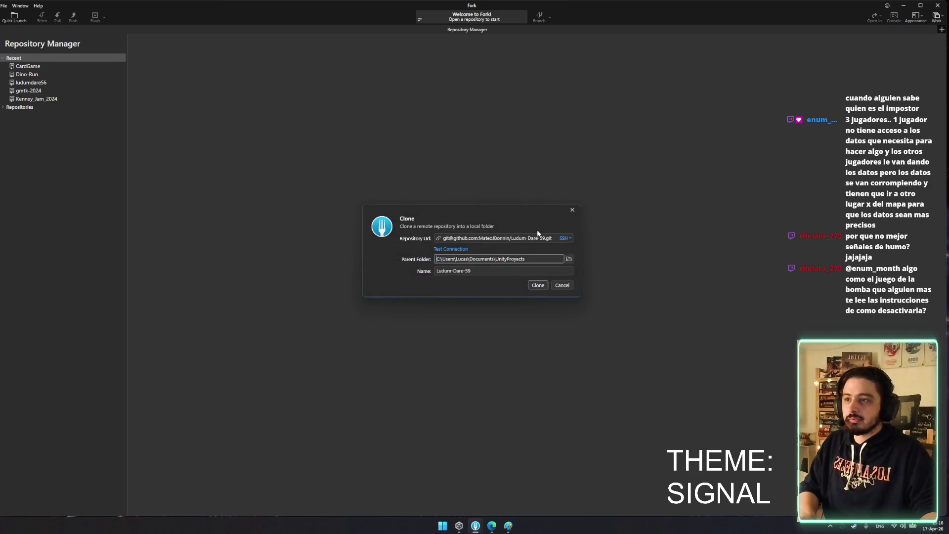
Reposition the clone dialog, keep the SSH repository address, and switch to the Paint sketch
drag(417, 208, 362, 206)
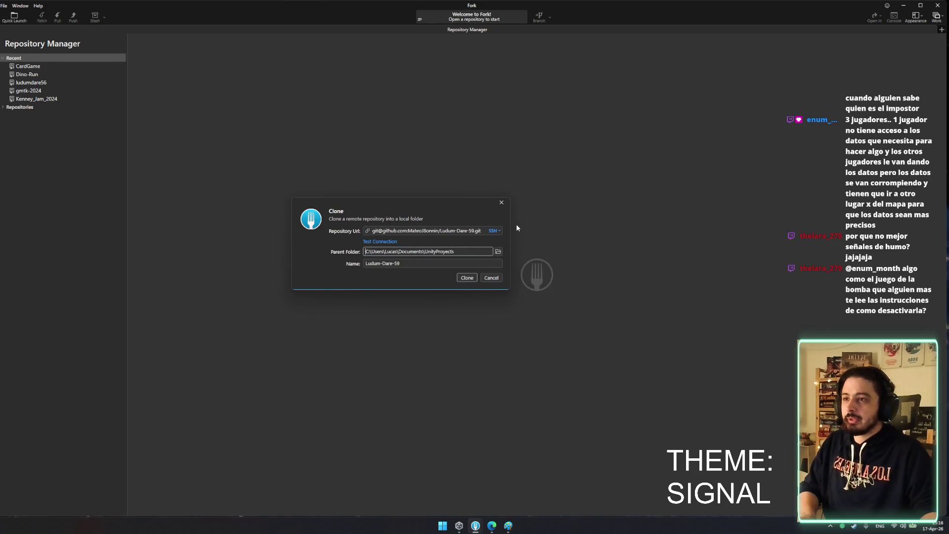
click(493, 230)
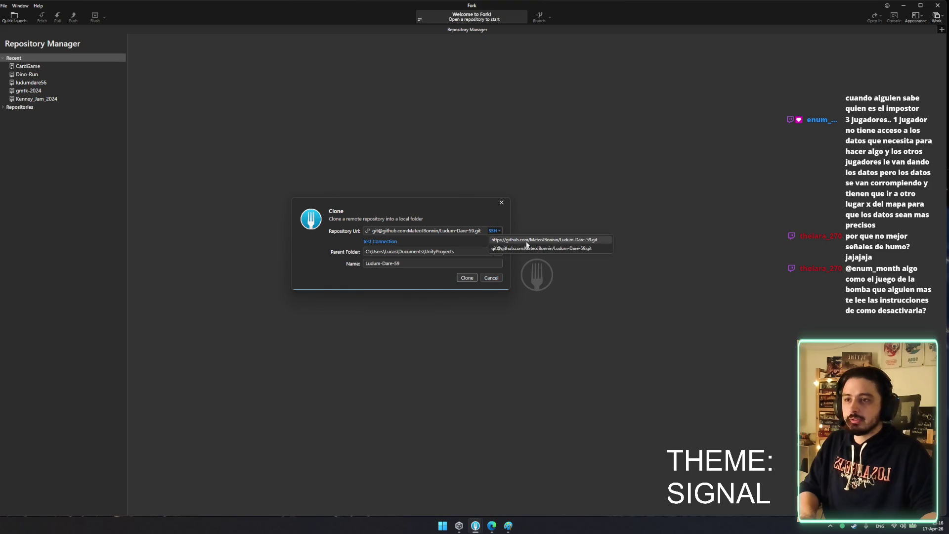
click(528, 248)
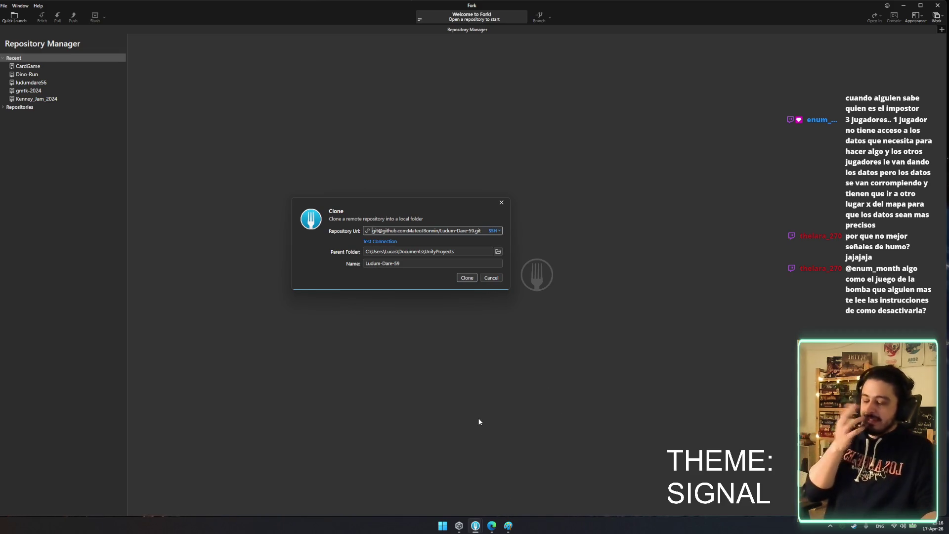
click(508, 528)
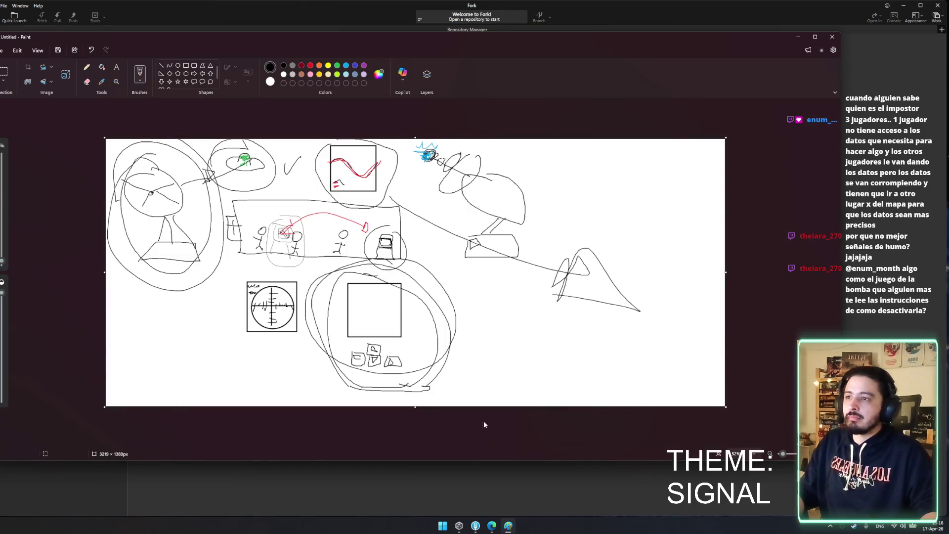
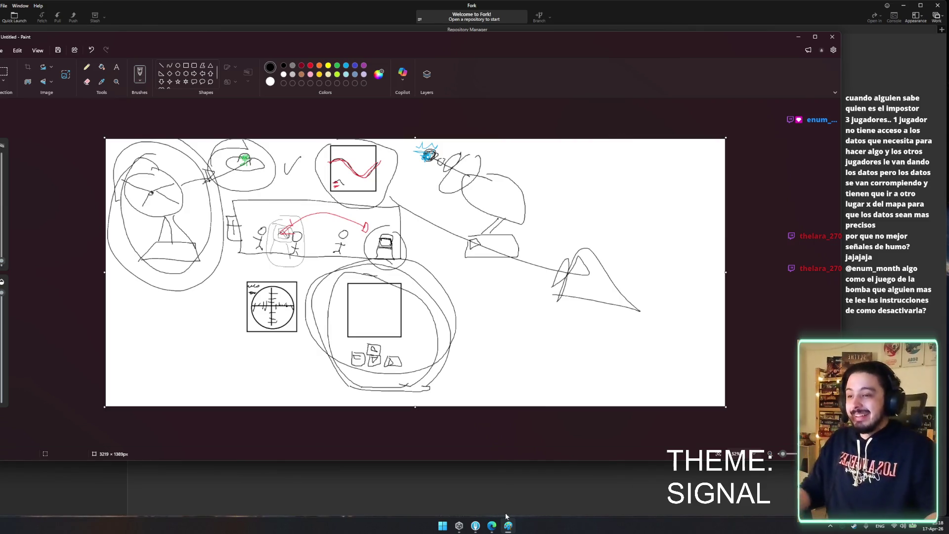
Clone Ludum-Dare-59 into UnityProjects, skim the Base project commit's files, and minimize Fork
click(508, 525)
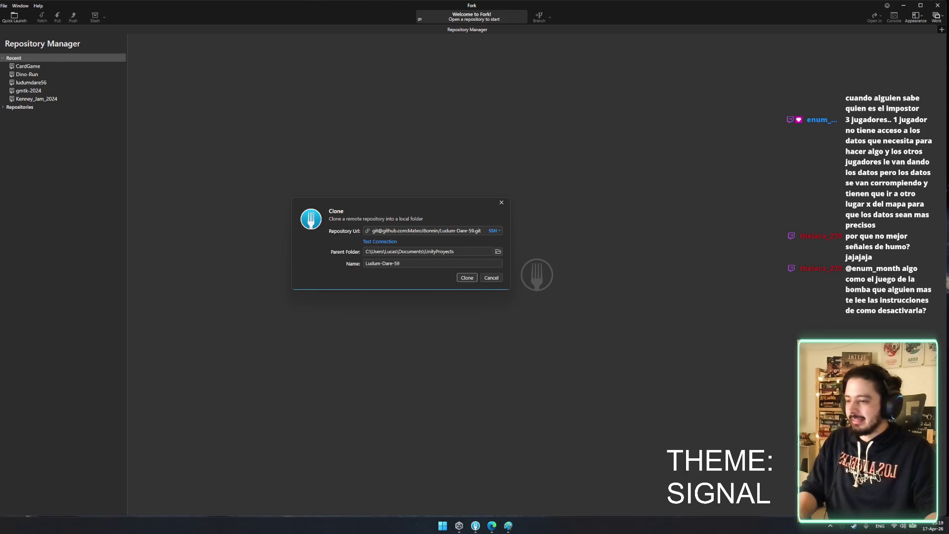
click(467, 277)
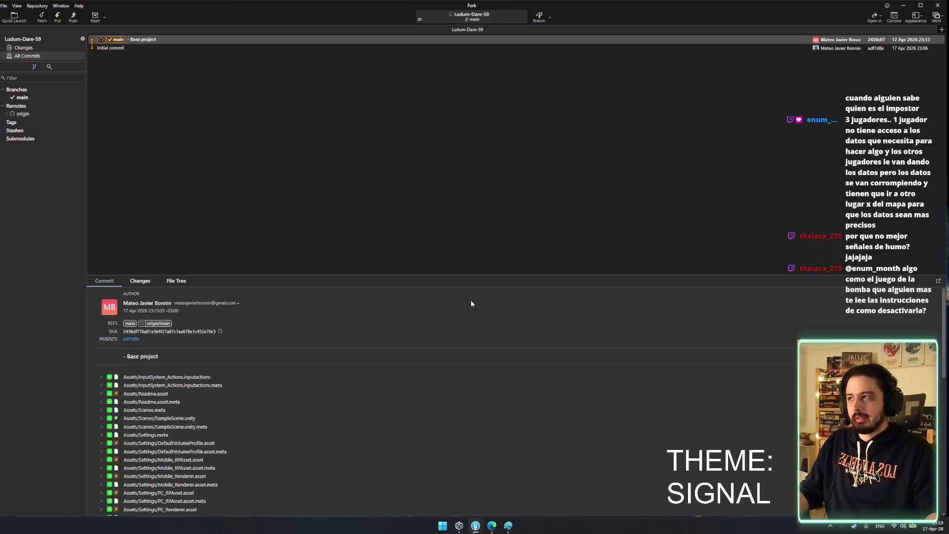
scroll(262, 462, down, 15)
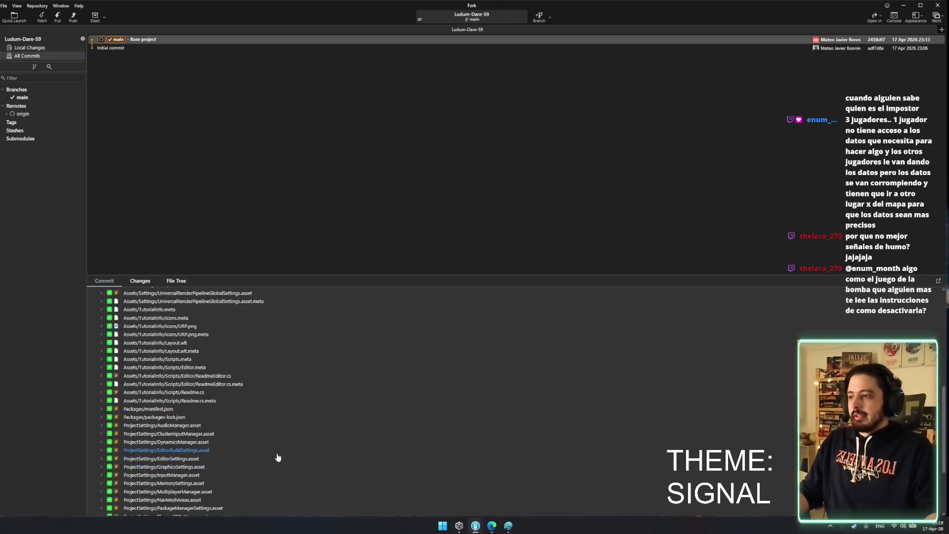
click(903, 6)
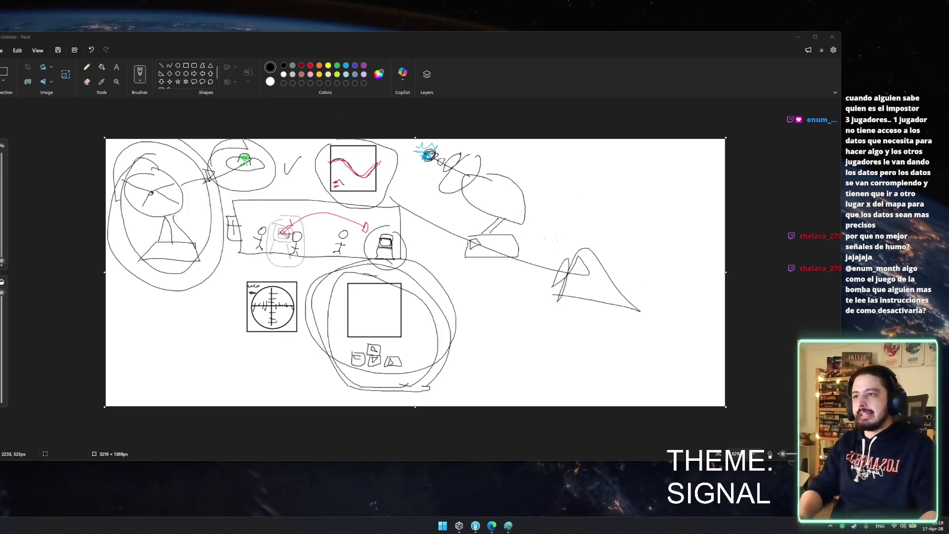
mouse_move(642, 155)
mouse_down()
mouse_move(598, 169)
mouse_move(696, 166)
mouse_move(586, 146)
mouse_move(617, 173)
mouse_move(647, 175)
mouse_up()
key(ctrl+z)
drag(670, 148, 671, 176)
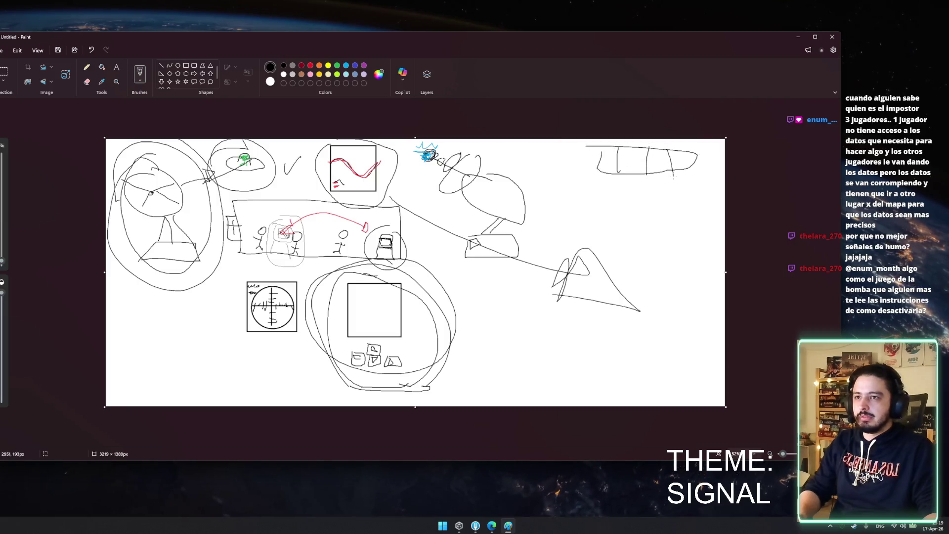
key(ctrl+z)
key(ctrl+z)
key(ctrl+z)
mouse_move(629, 146)
mouse_down()
mouse_move(627, 175)
mouse_move(656, 173)
mouse_up()
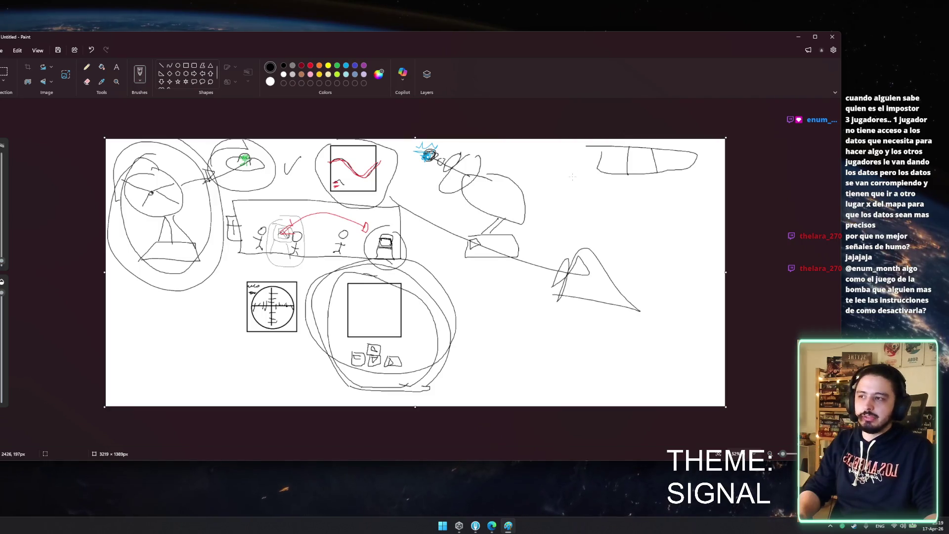
key(ctrl+z)
key(ctrl+z)
key(ctrl+z)
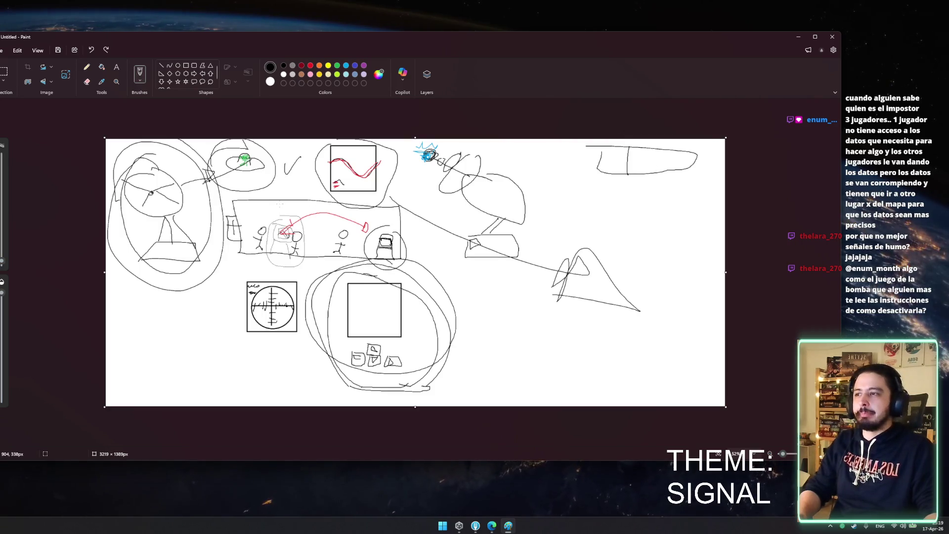
mouse_move(254, 201)
mouse_down()
mouse_move(256, 219)
mouse_move(272, 217)
mouse_move(261, 201)
mouse_up()
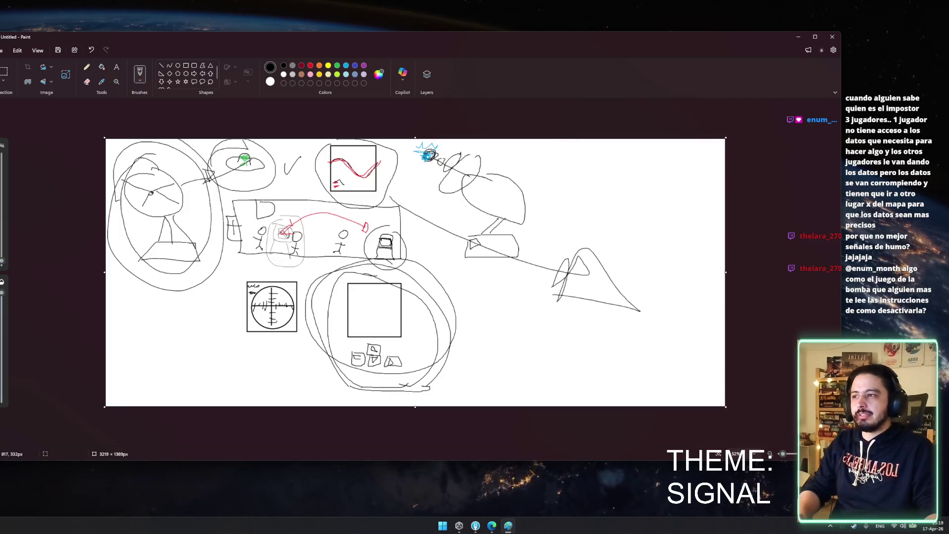
key(ctrl+z)
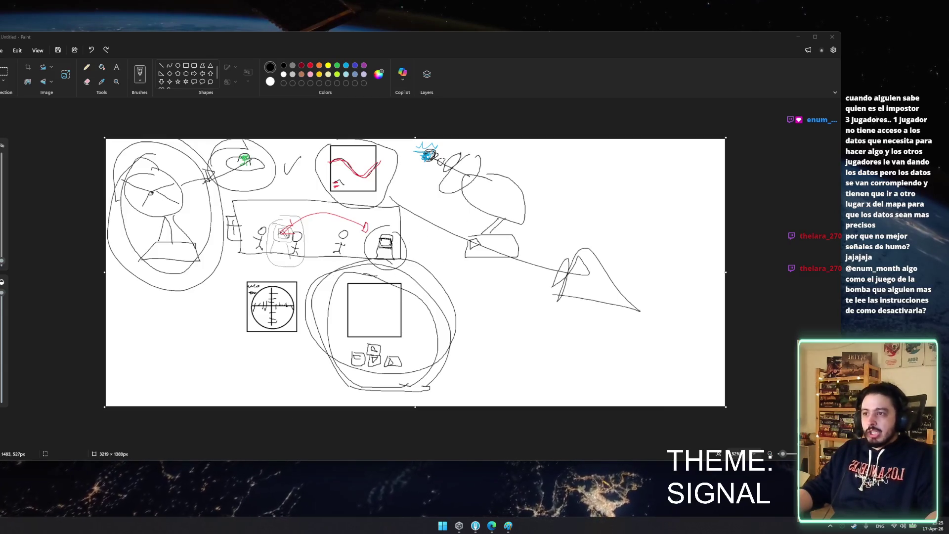
Draw an oval around the middle stick figures in the sketch
drag(312, 262, 347, 282)
Undo the oval and crop the canvas width from 3219 to 2309 pixels
key(ctrl+z)
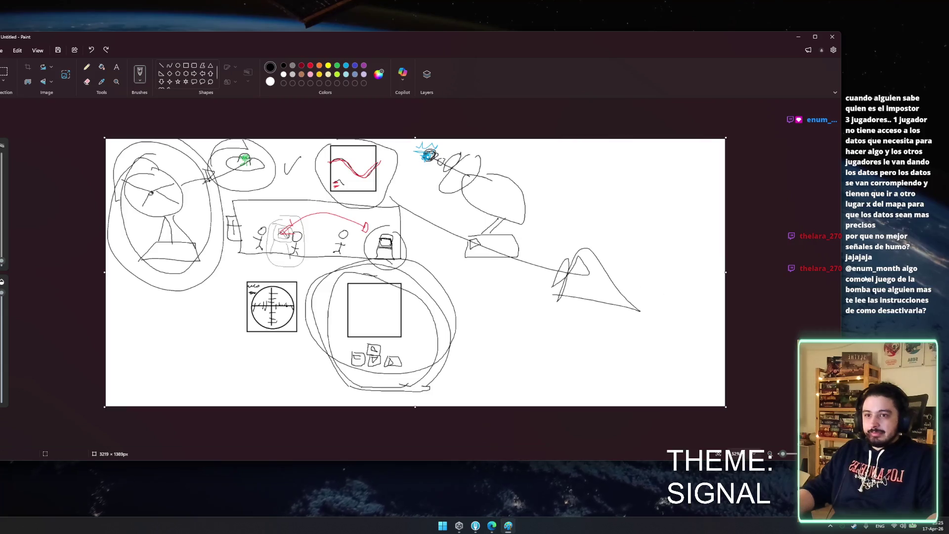
key(ctrl+a)
drag(726, 272, 551, 281)
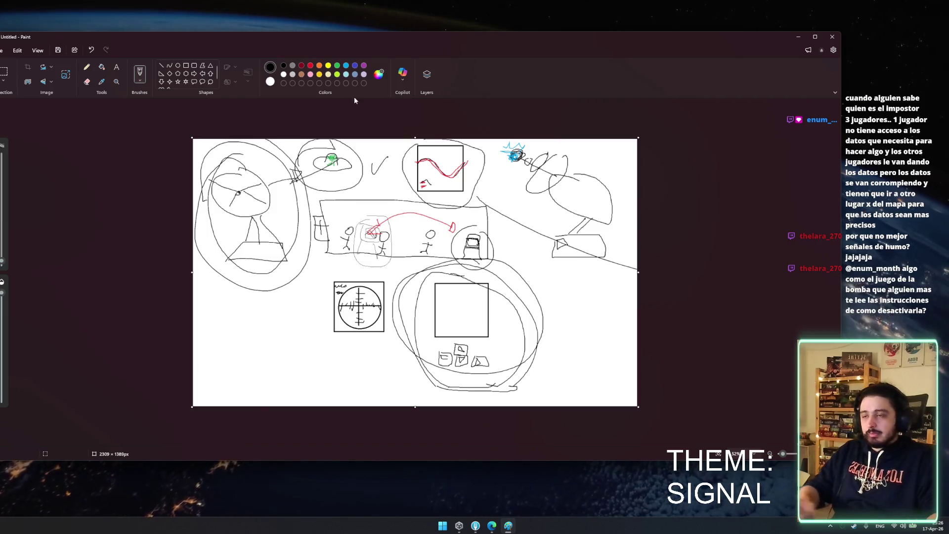
Show Unity Hub's projects list and dismiss the Hub update notice
click(460, 526)
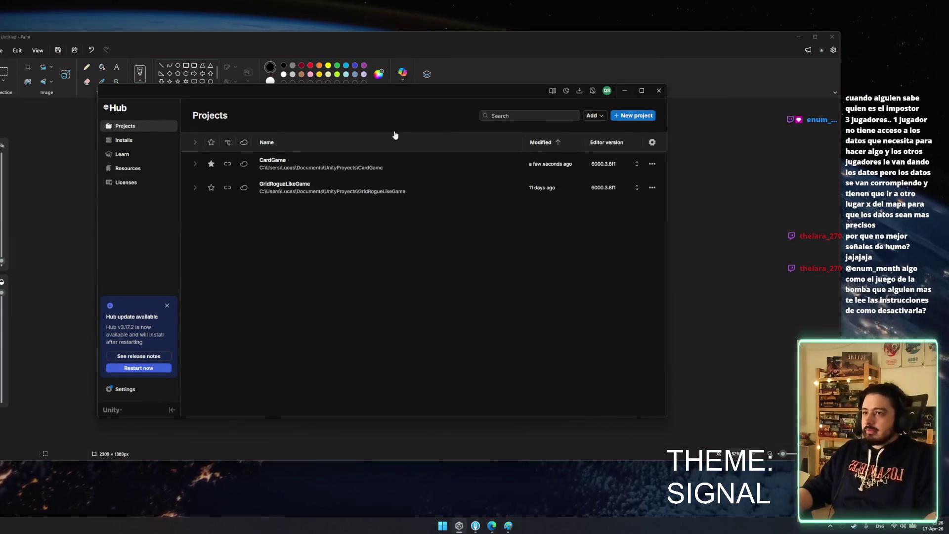
click(633, 115)
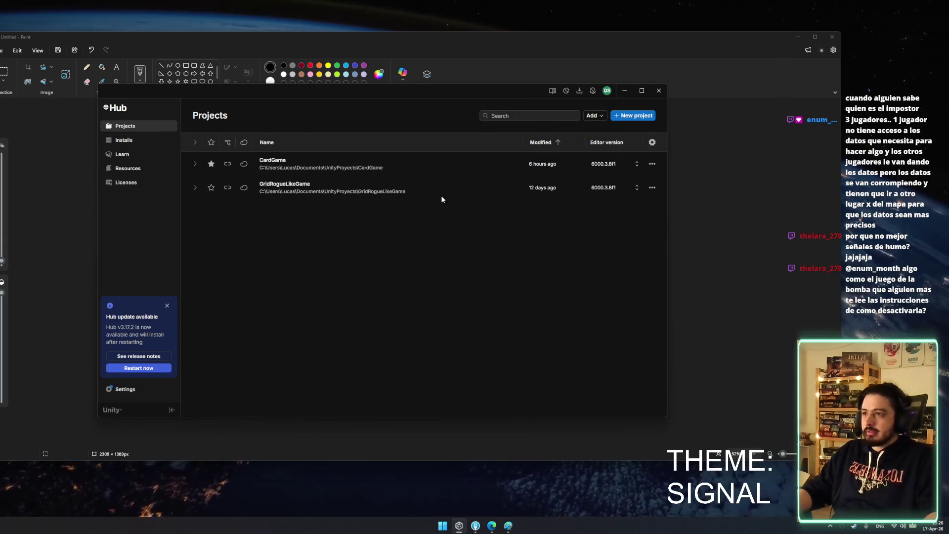
click(167, 305)
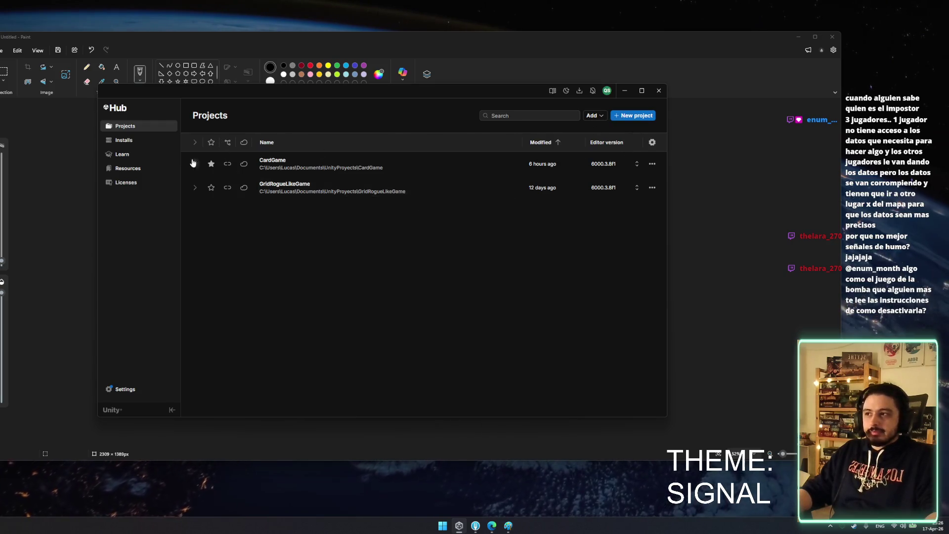
Add the Ludum-Dare-59 folder from disk to the projects list and open it
click(593, 116)
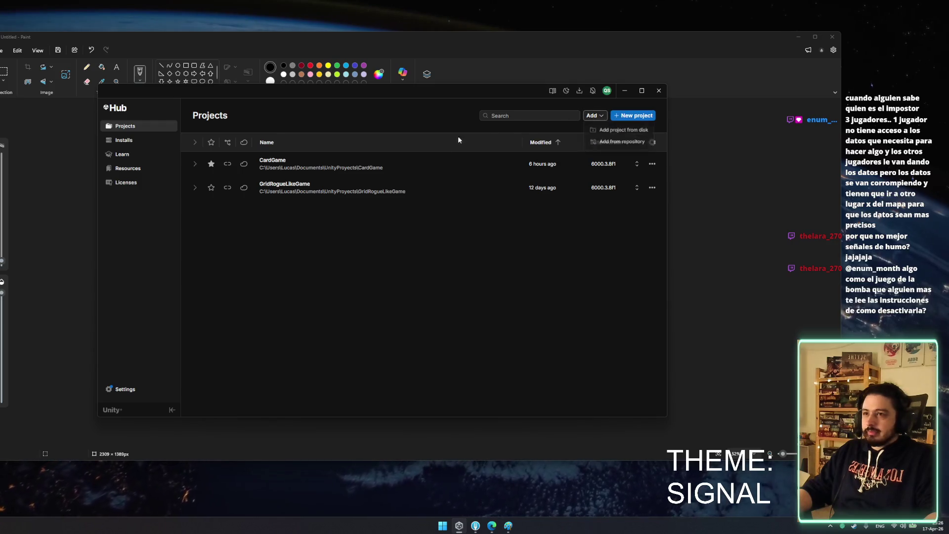
click(636, 131)
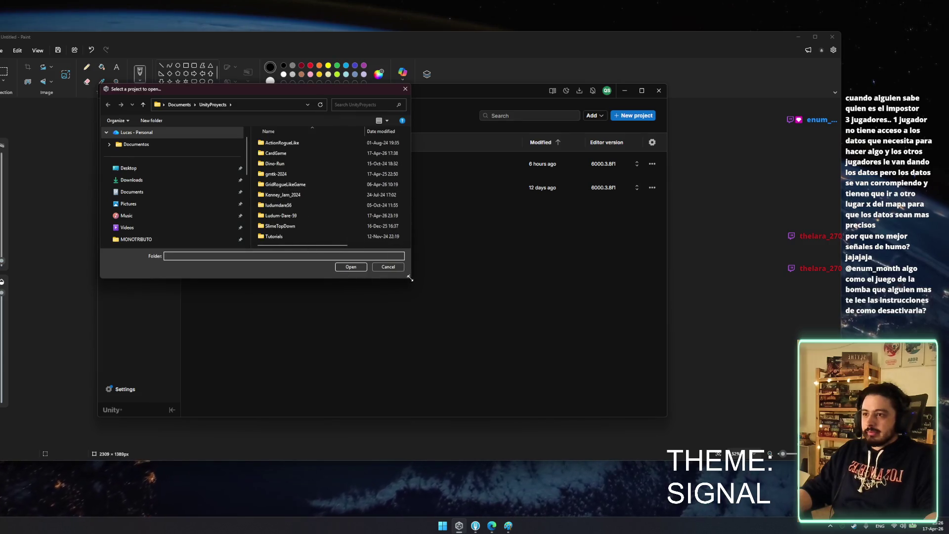
drag(409, 275, 520, 426)
click(297, 216)
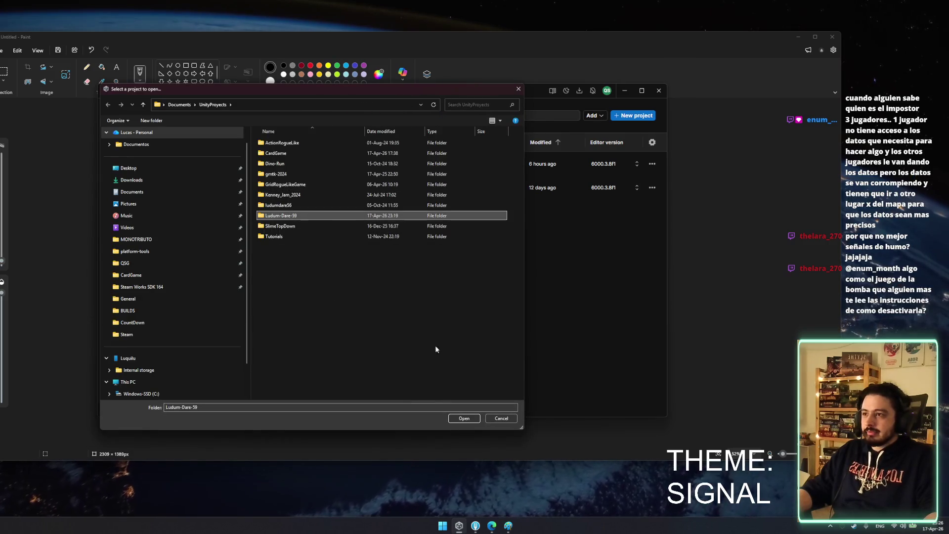
click(464, 423)
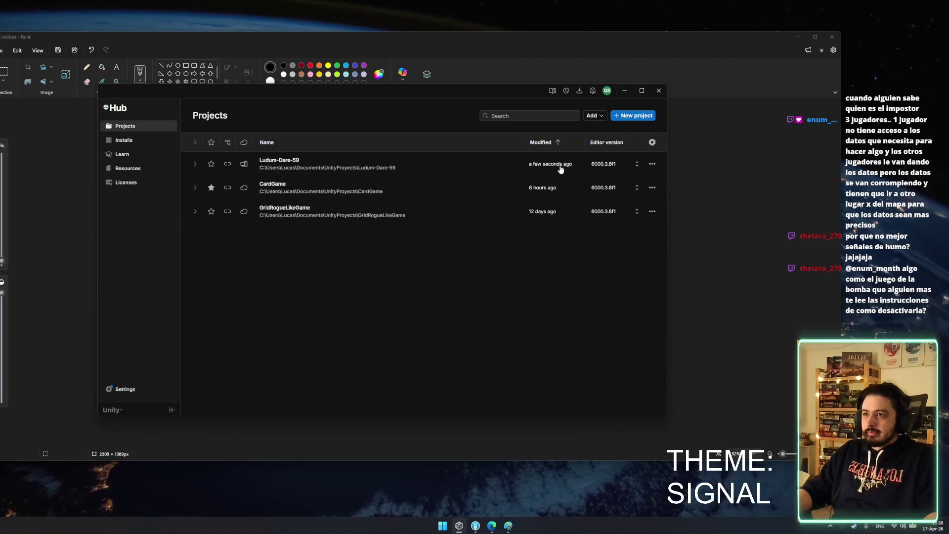
click(353, 160)
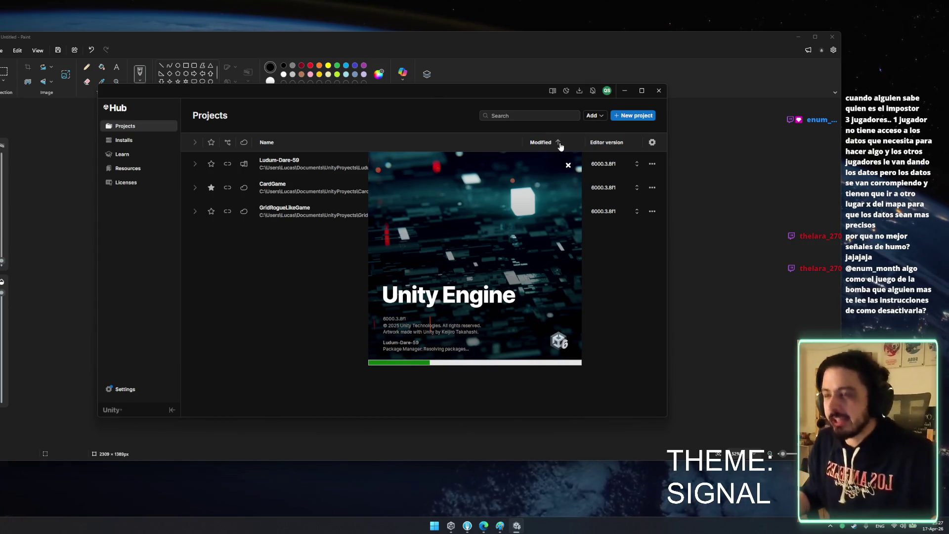
Reposition the Unity Hub and Paint windows while Ludum-Dare-59 starts loading
mouse_move(514, 91)
mouse_down()
mouse_move(696, 208)
mouse_move(642, 215)
mouse_up()
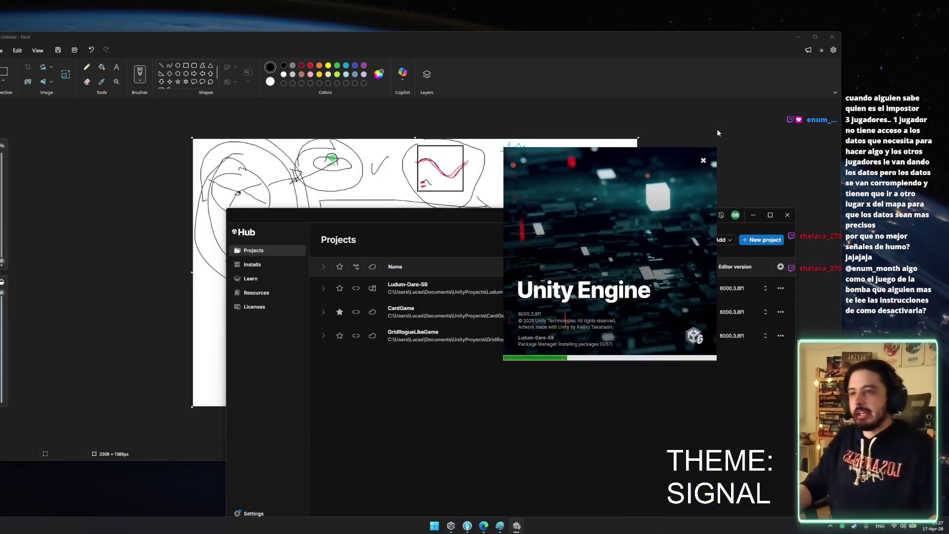
click(720, 130)
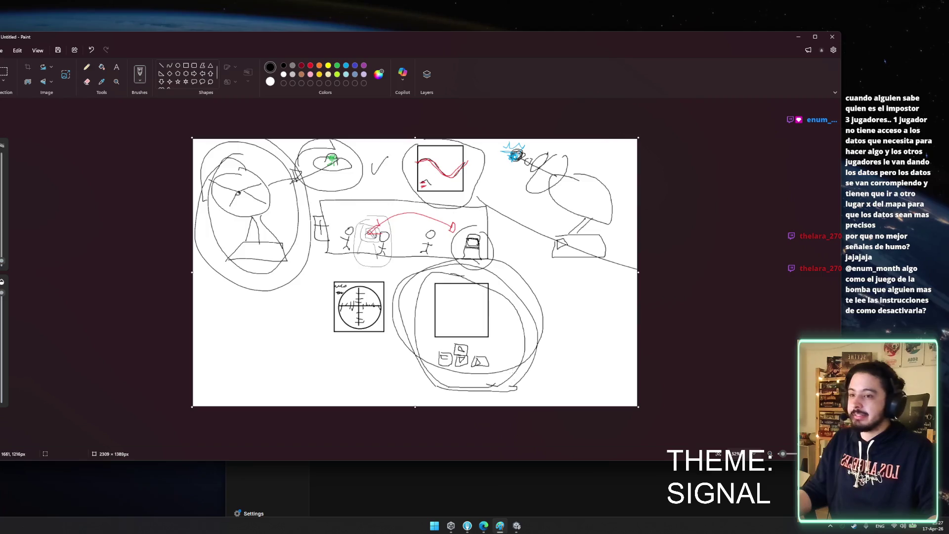
click(400, 494)
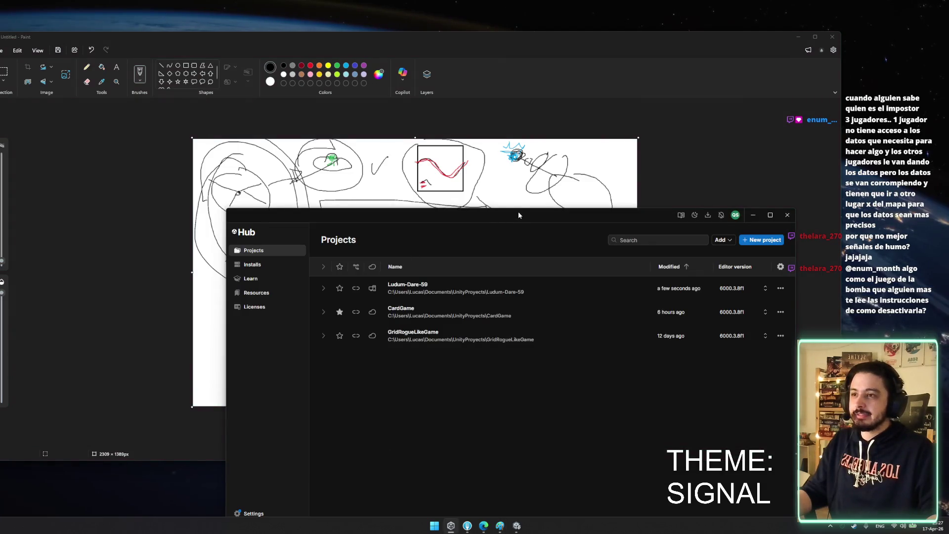
drag(518, 215, 431, 123)
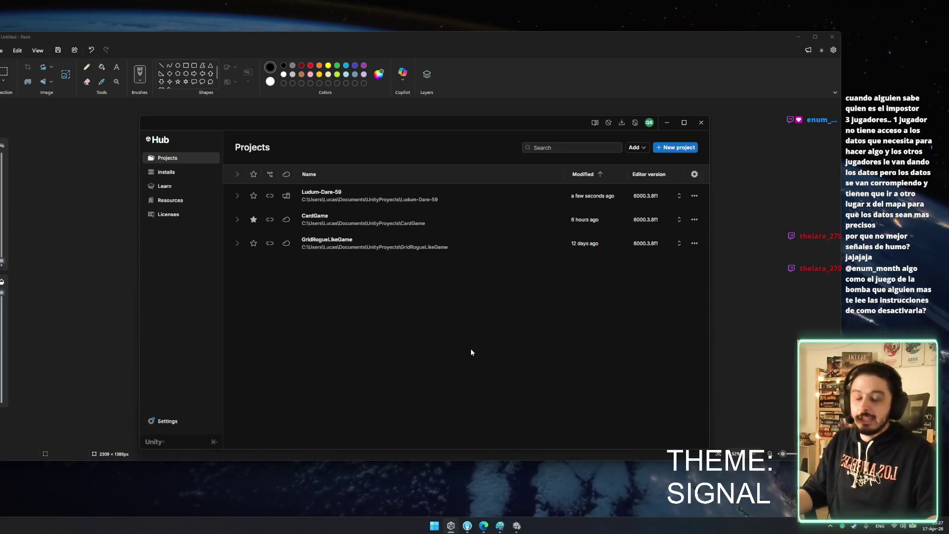
click(613, 82)
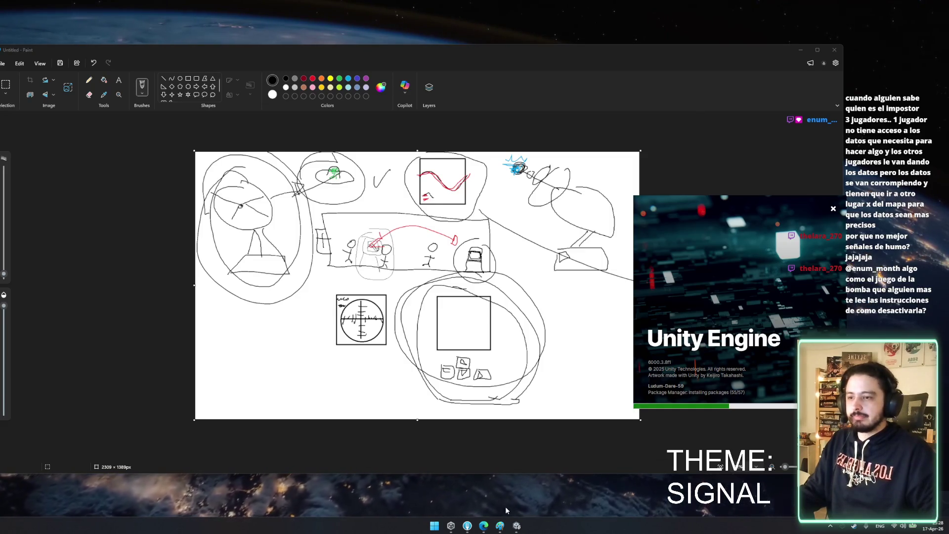
Move the Unity loading splash up and left beside the Paint sketch
drag(700, 368, 684, 328)
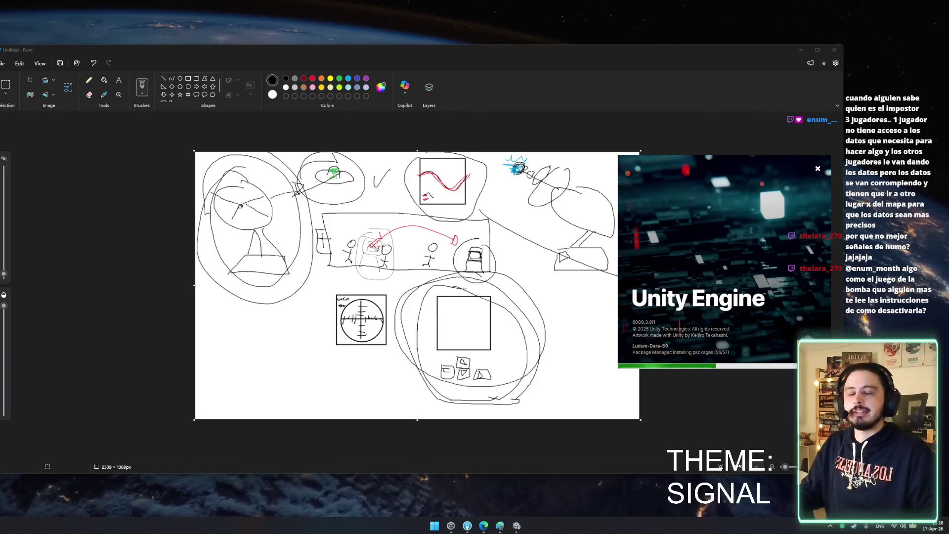
Shift the Paint sketch to the left and close Unity Hub
mouse_move(43, 51)
mouse_down()
mouse_move(417, 100)
mouse_move(414, 114)
mouse_up()
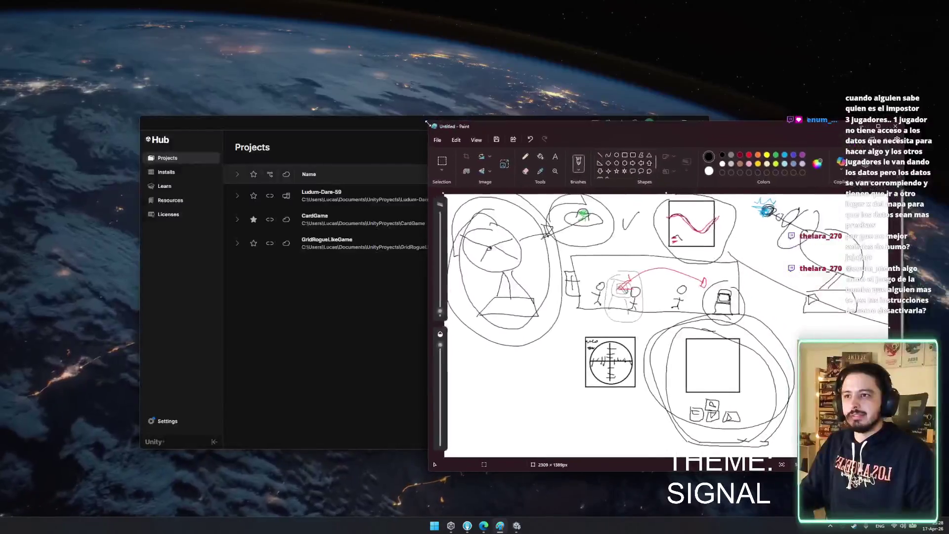
drag(492, 124, 182, 99)
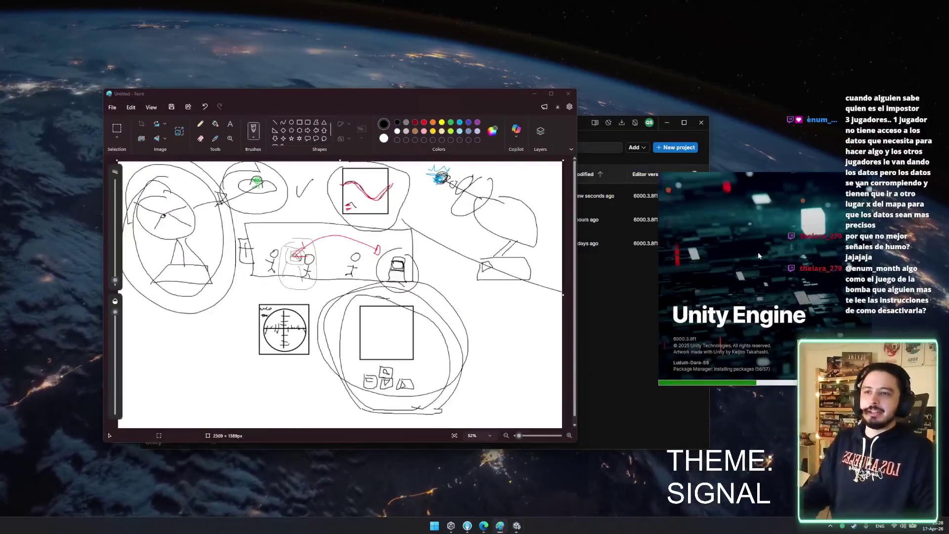
click(659, 353)
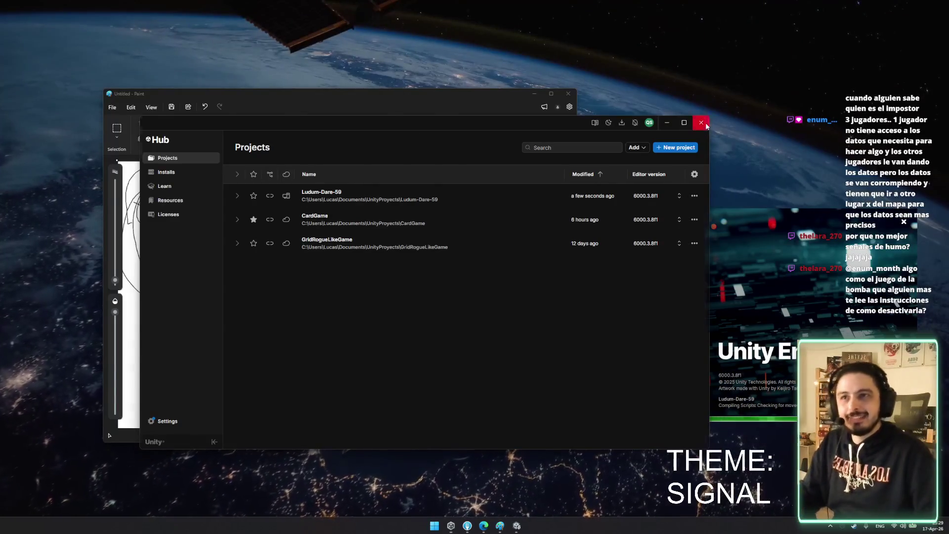
click(707, 126)
Arrange the Paint sketch and Unity splash side by side, then open the Steam chat
drag(823, 248, 645, 227)
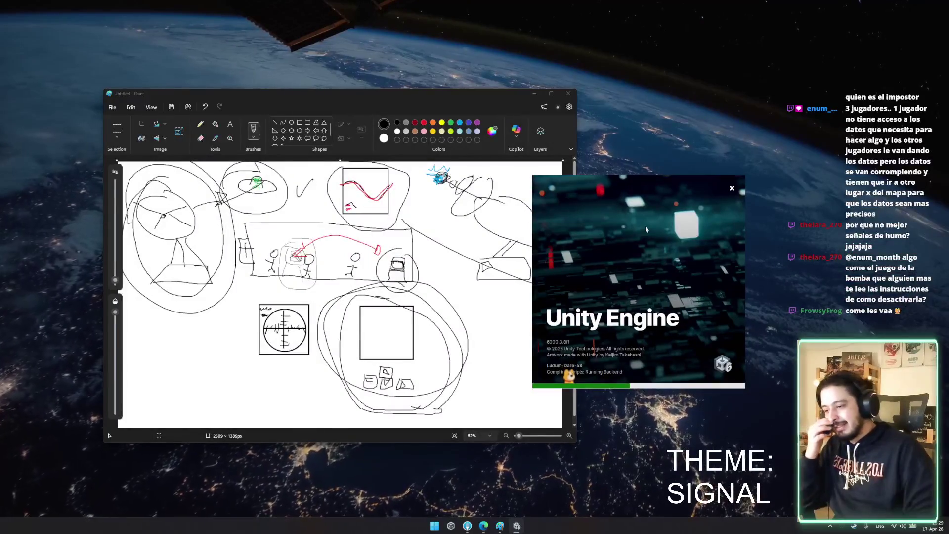
drag(390, 103, 292, 111)
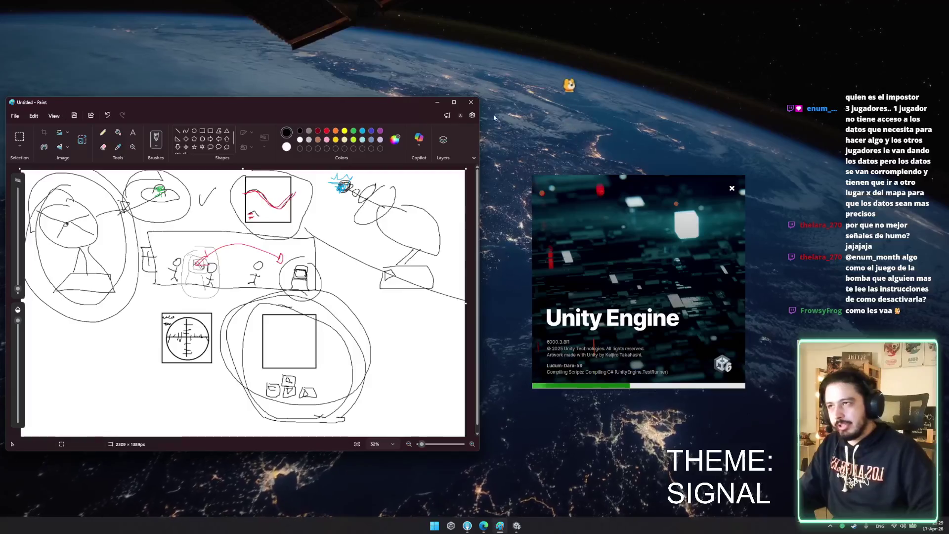
drag(395, 102, 477, 105)
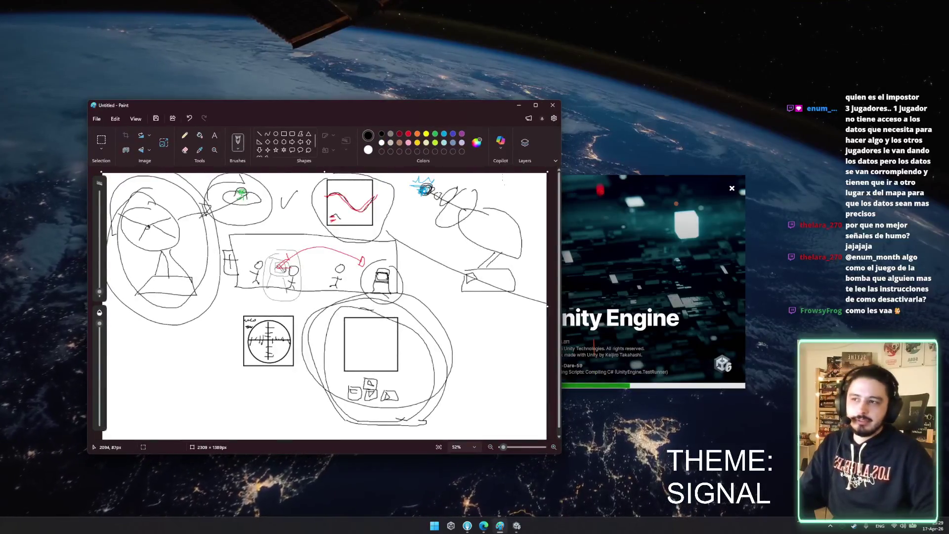
mouse_move(451, 101)
mouse_down()
mouse_move(445, 75)
mouse_move(403, 103)
mouse_move(399, 28)
mouse_move(405, 38)
mouse_up()
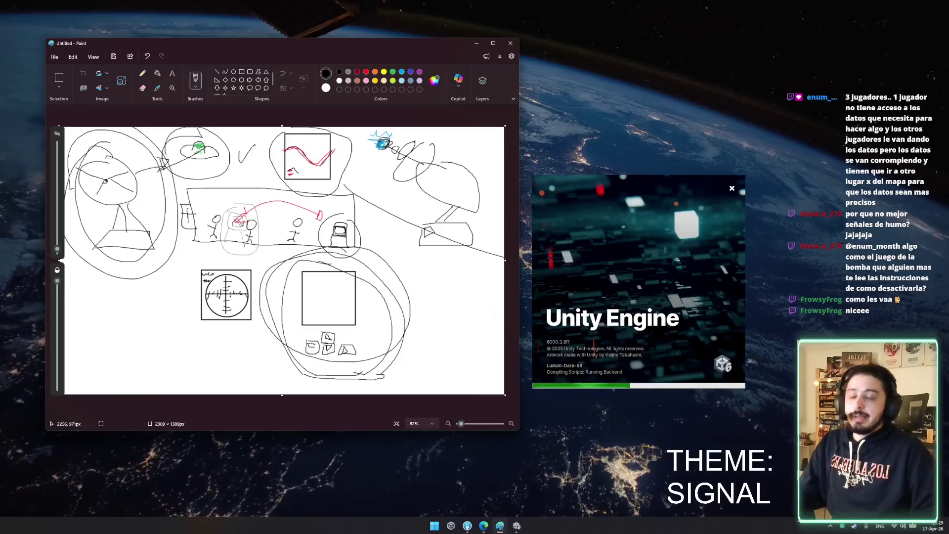
drag(626, 302, 665, 259)
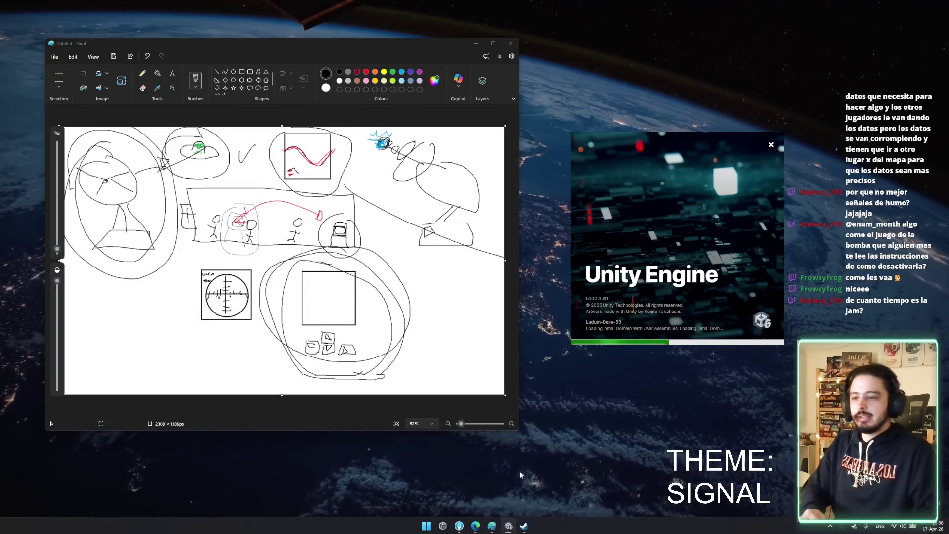
click(524, 525)
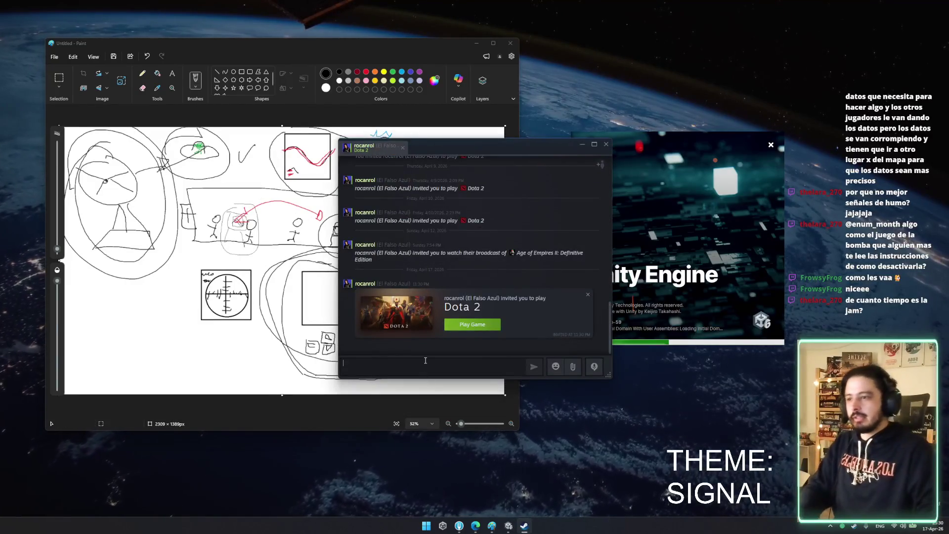
Reply 'no' and 'estoy en una gamejam (PA' to the Dota 2 invite, then close chat
text(no)
key(Return)
text(estoy en una gamejam (PA)
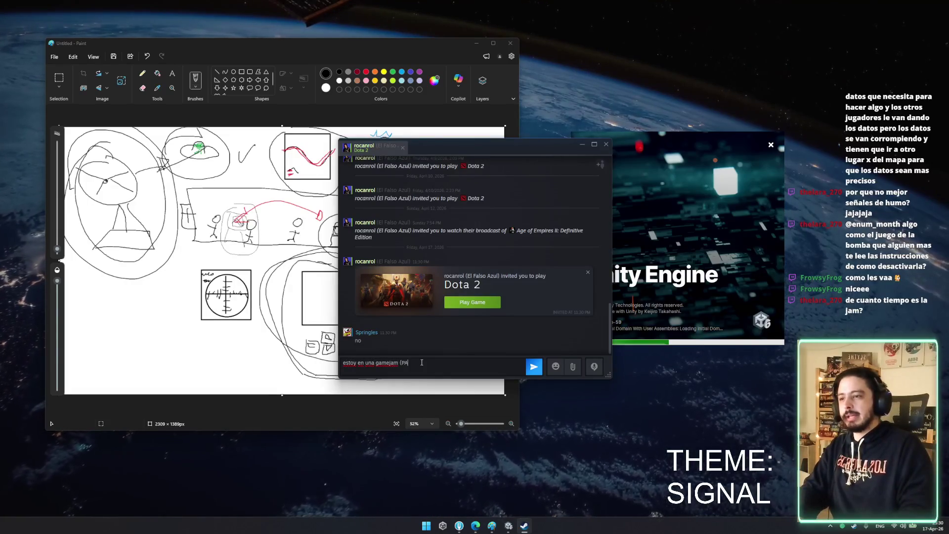
key(Escape)
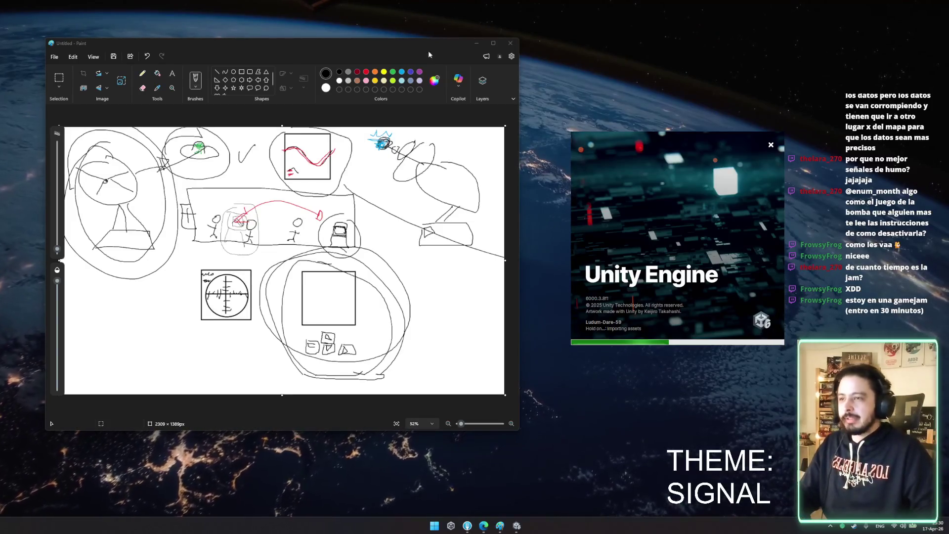
key(alt+Tab)
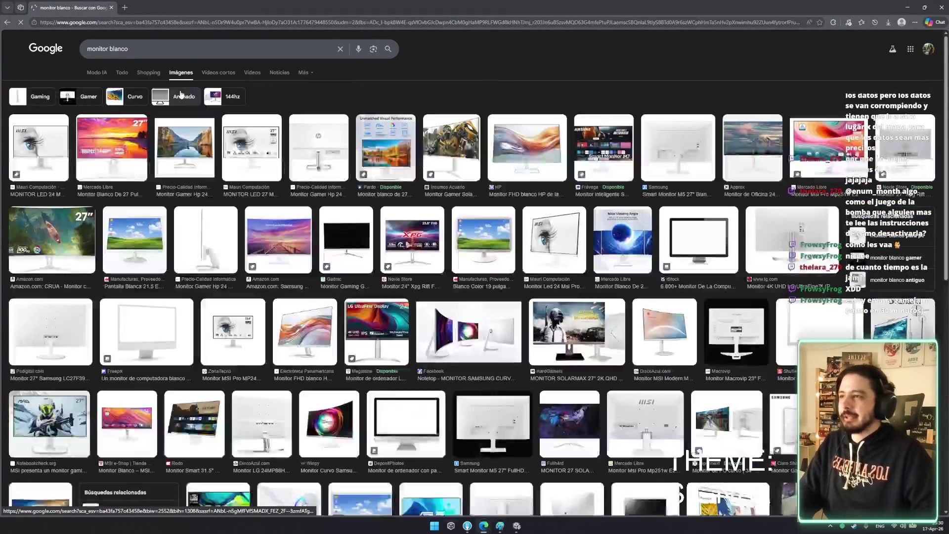
Refine the image search through CUADRADAO and CUBO to 'monitor blanco VIEJO'
click(161, 47)
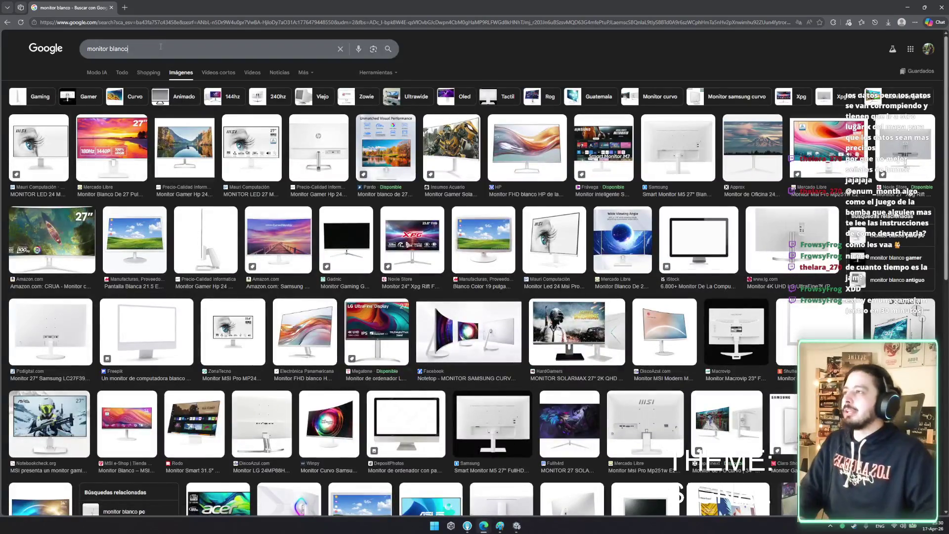
text( CUADRADAO)
key(Return)
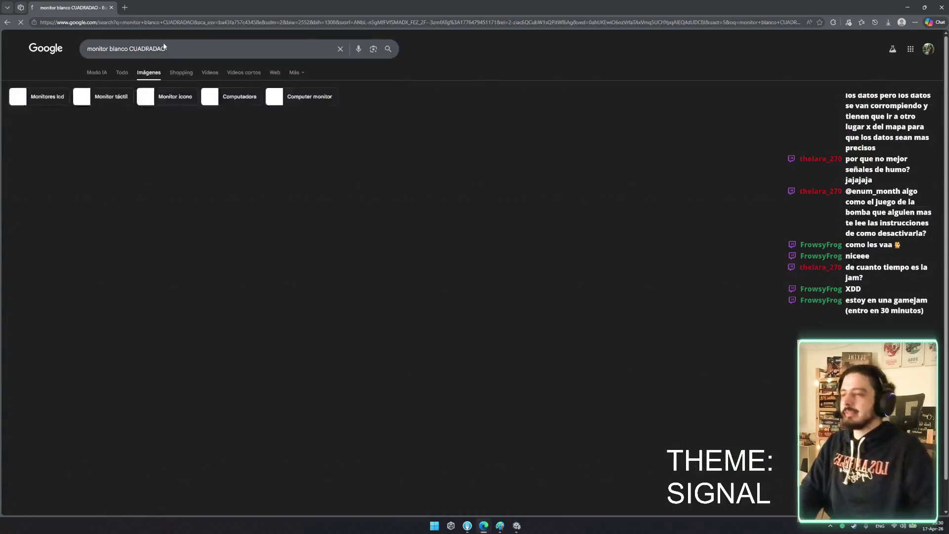
click(200, 48)
key(ctrl+BackSpace)
text(CUBO)
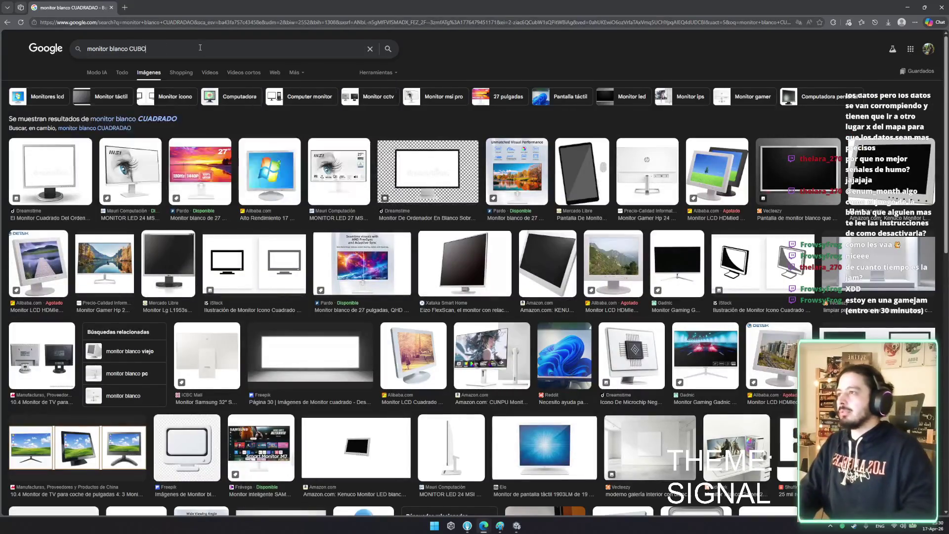
key(Return)
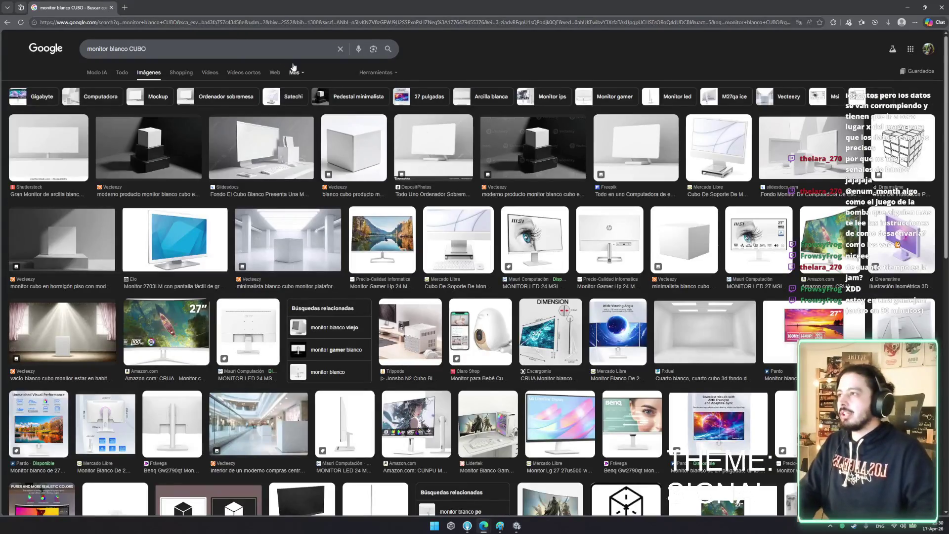
click(271, 49)
key(ctrl+BackSpace)
text(VIEJO)
key(Return)
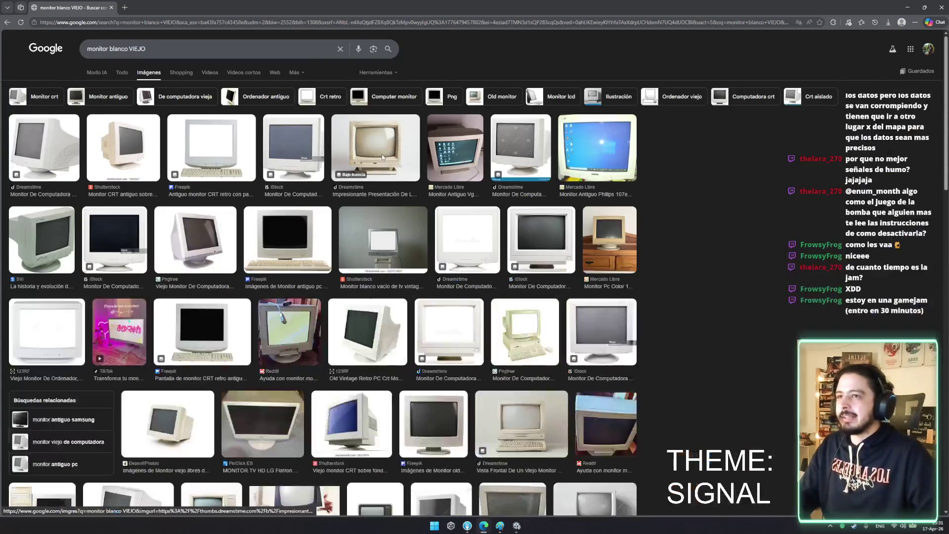
Browse the results and copy the IBM monitor image from 'La historia y evolución del monitor'
click(384, 161)
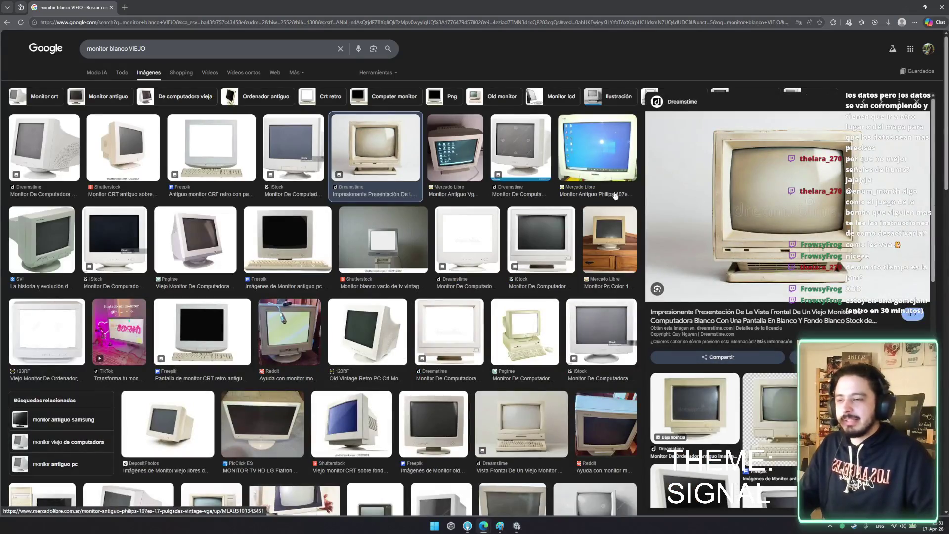
scroll(634, 195, down, 8)
scroll(532, 223, down, 10)
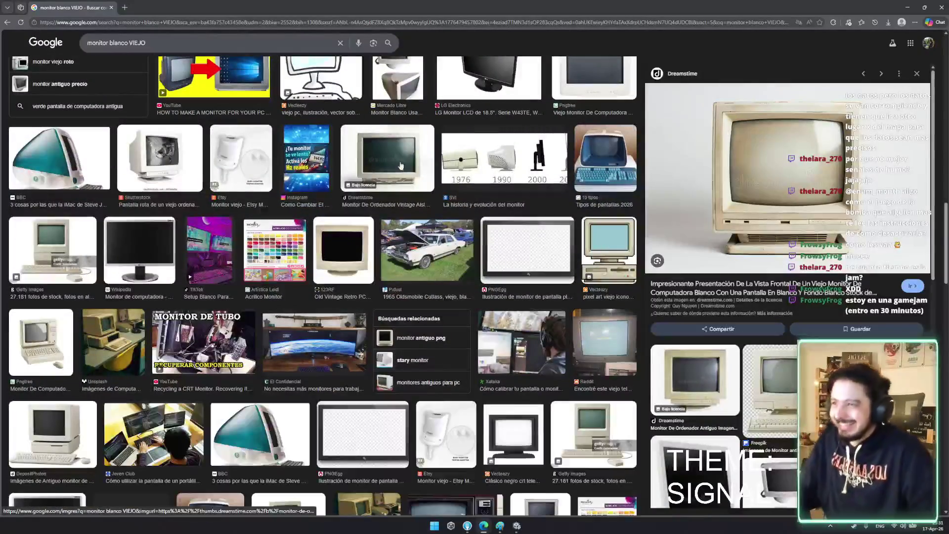
scroll(391, 158, up, 5)
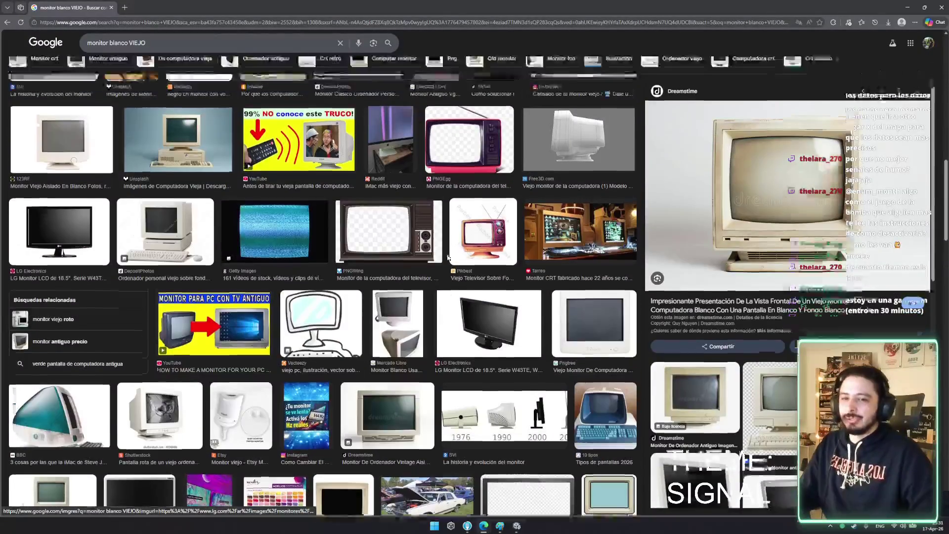
scroll(448, 257, up, 5)
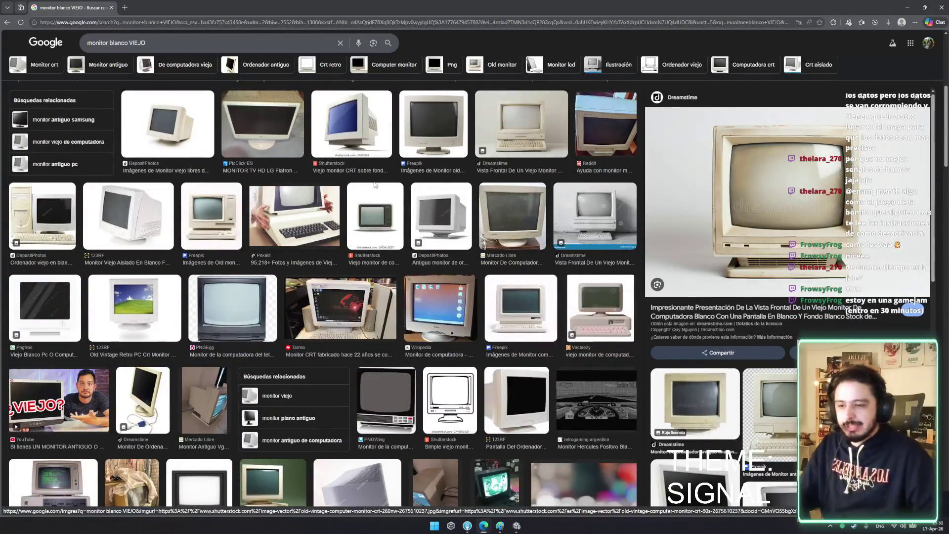
scroll(303, 109, down, 3)
scroll(303, 108, down, 4)
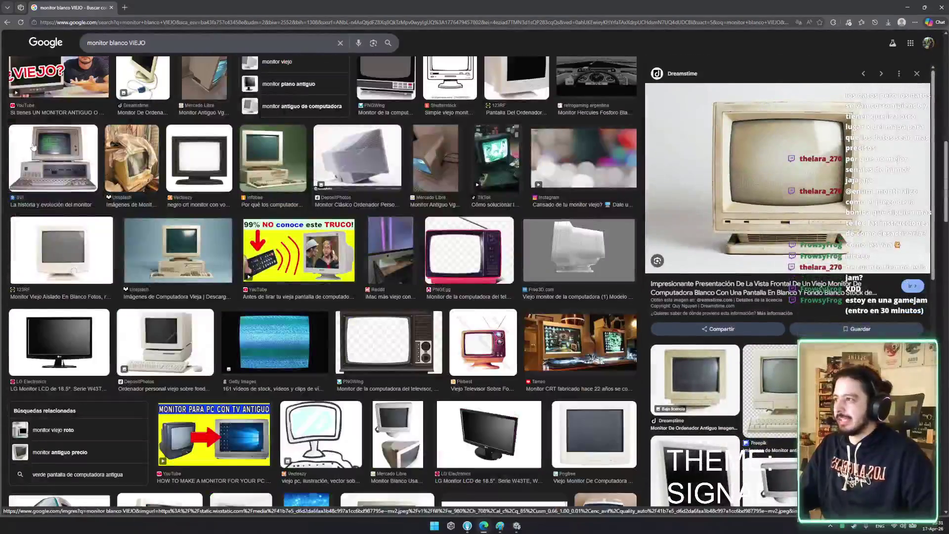
click(33, 146)
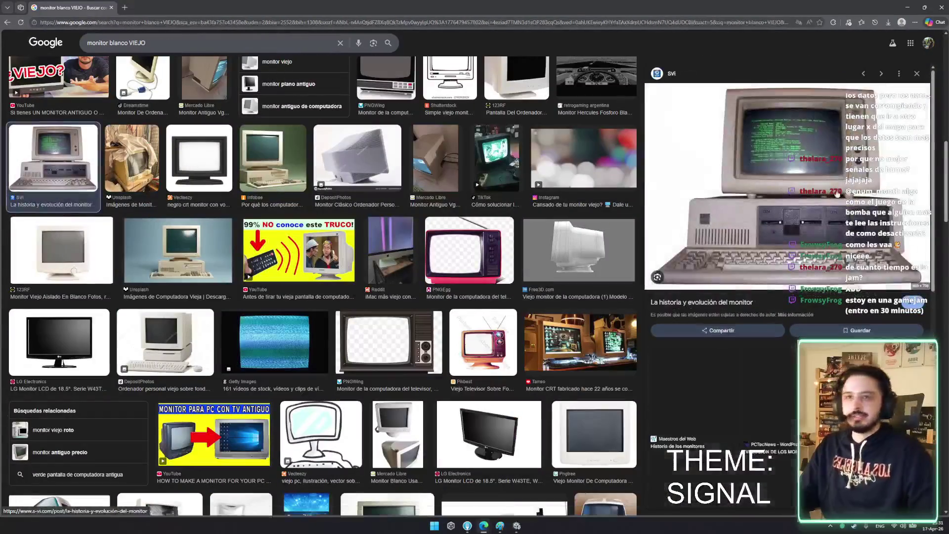
right_click(807, 187)
click(840, 297)
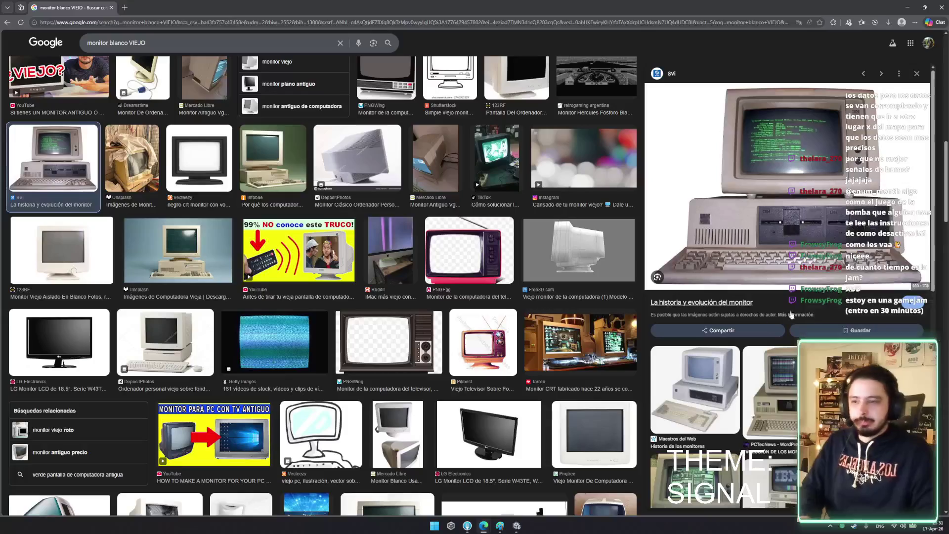
scroll(676, 403, down, 3)
scroll(676, 403, down, 5)
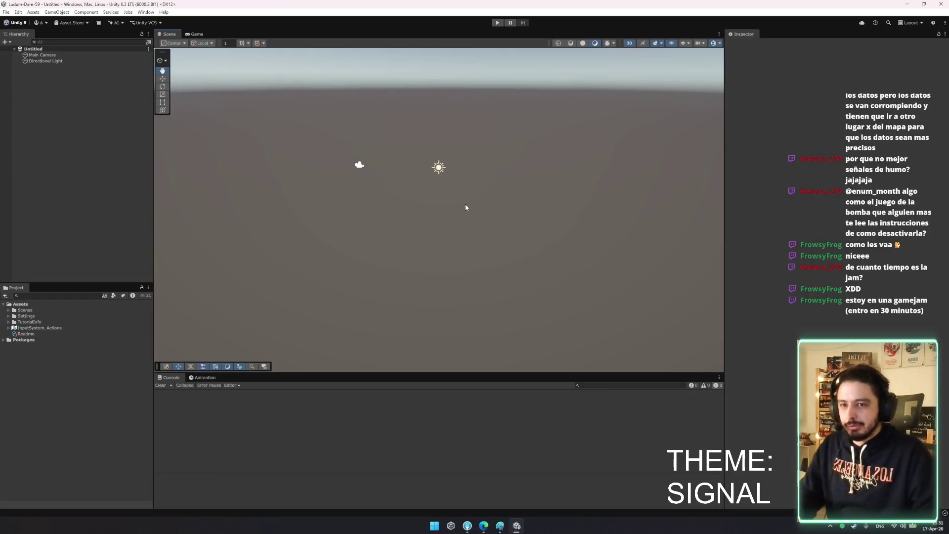
Orbit the Scene view toward the sky and deselect the Readme asset
right_click(466, 207)
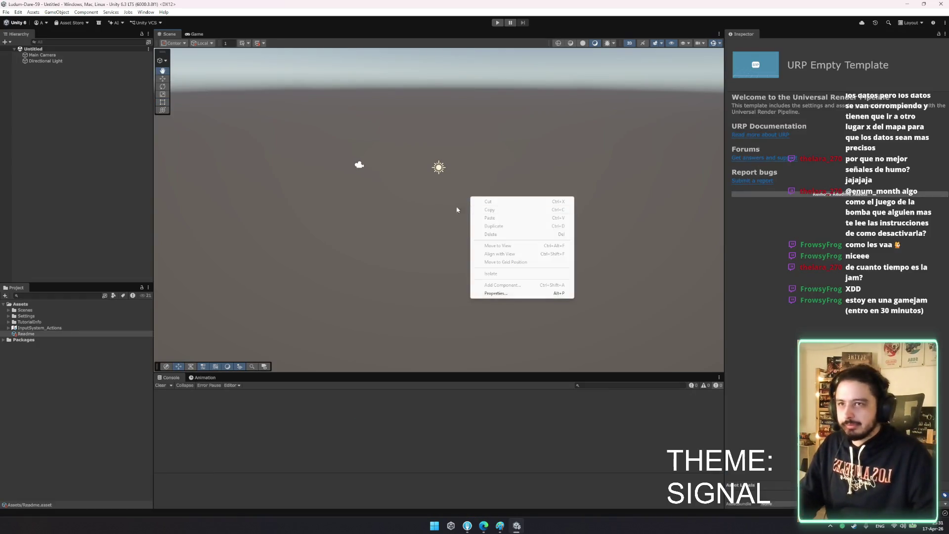
mouse_move(445, 163)
mouse_down()
mouse_move(412, 170)
mouse_move(423, 127)
mouse_move(405, 131)
mouse_up()
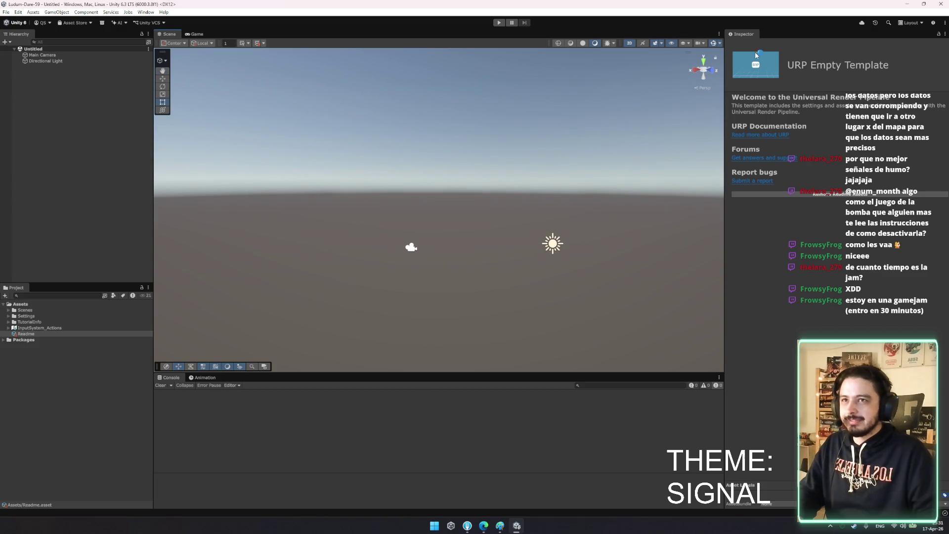
click(28, 119)
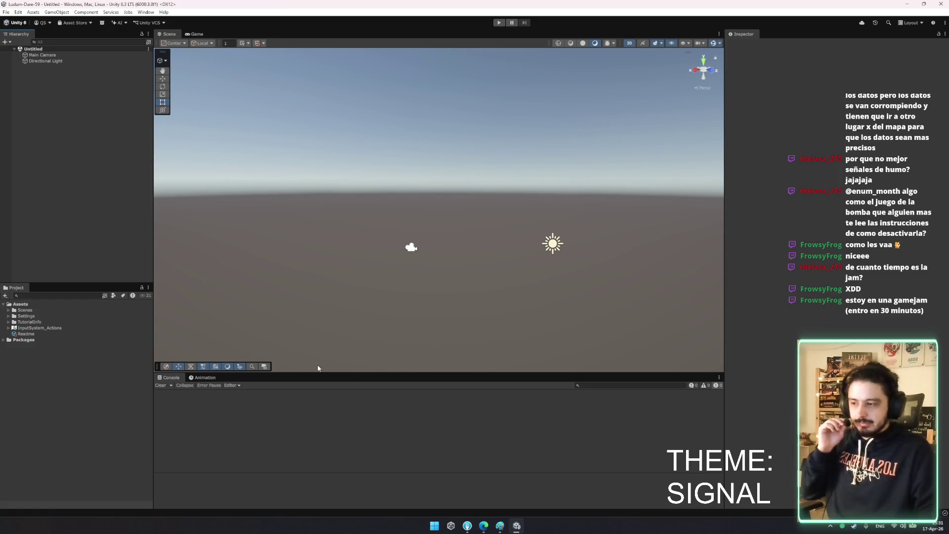
Open the Multiplayer Center window from the Window menu
click(145, 12)
mouse_move(173, 119)
click(276, 119)
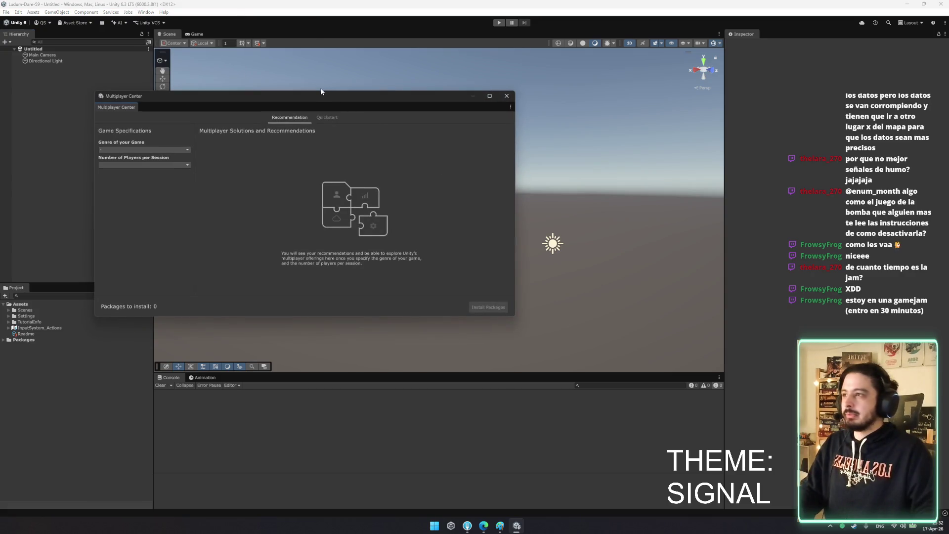
Set the Multiplayer Center genre to Simulation, 4 players per session, and Fast pace
click(133, 155)
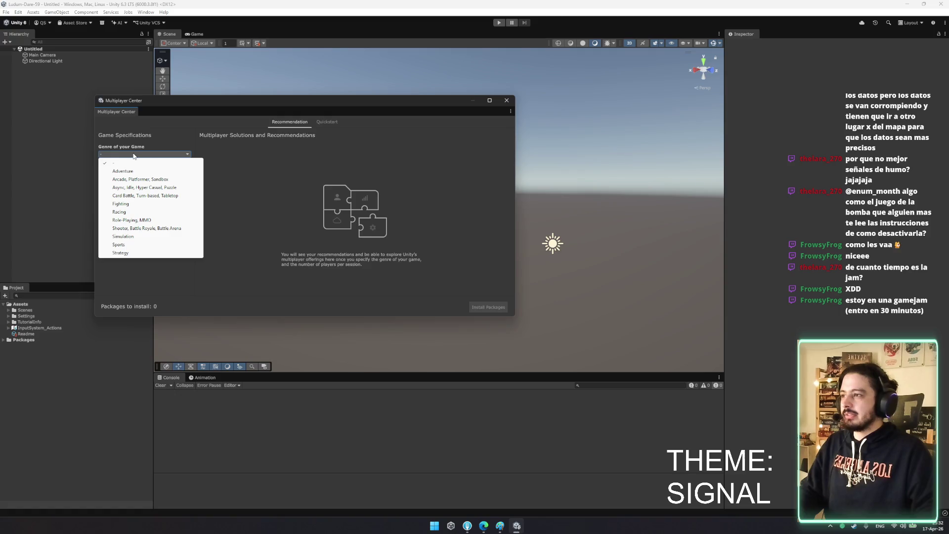
click(410, 194)
click(129, 154)
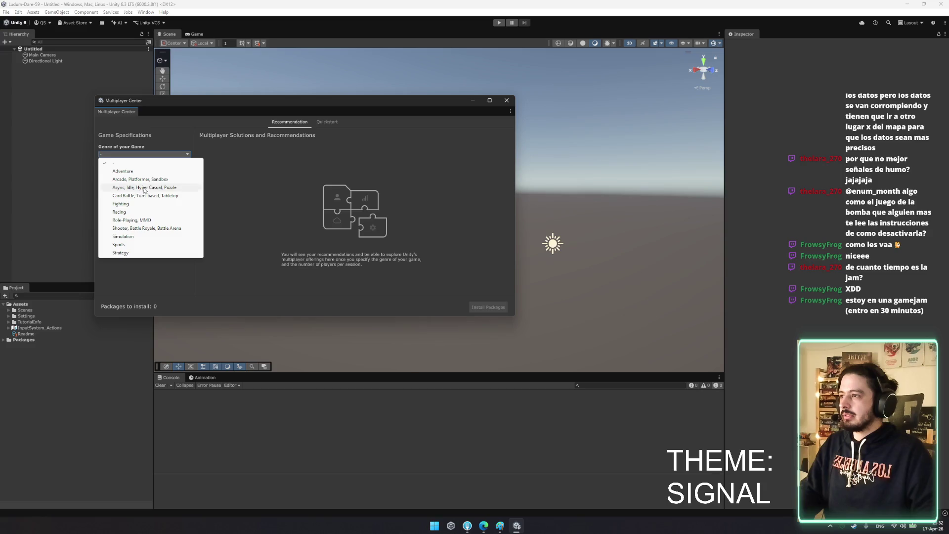
click(135, 237)
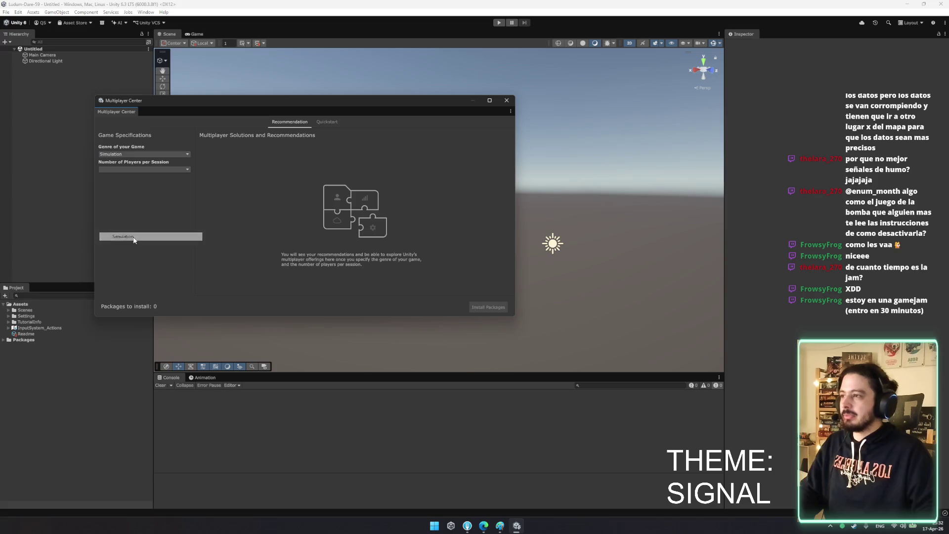
click(142, 169)
click(116, 186)
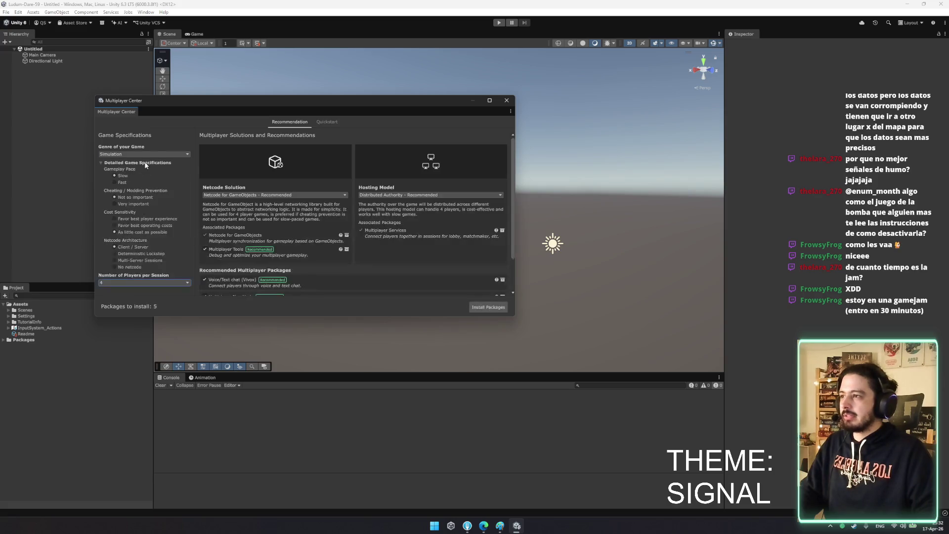
click(123, 183)
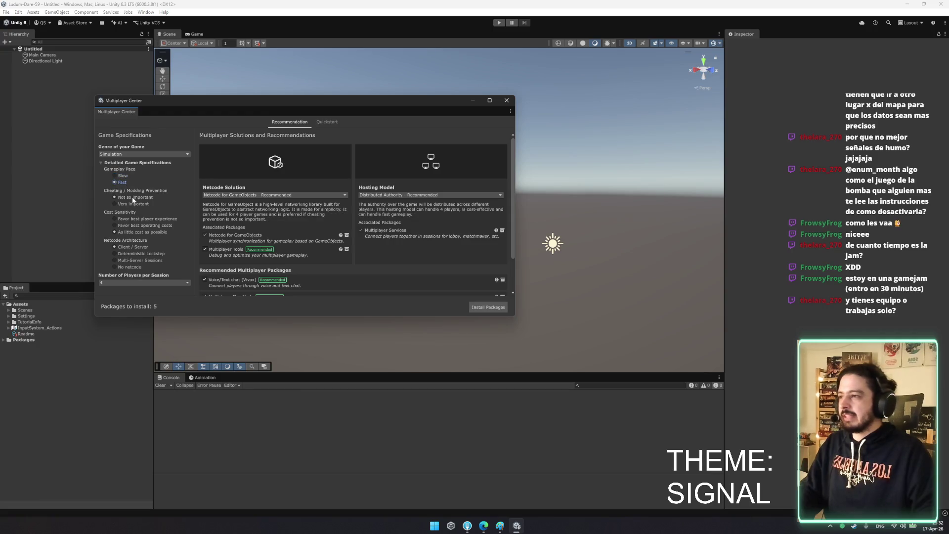
Mark cheating prevention as not so important and choose As little cost as possible
drag(218, 99, 233, 85)
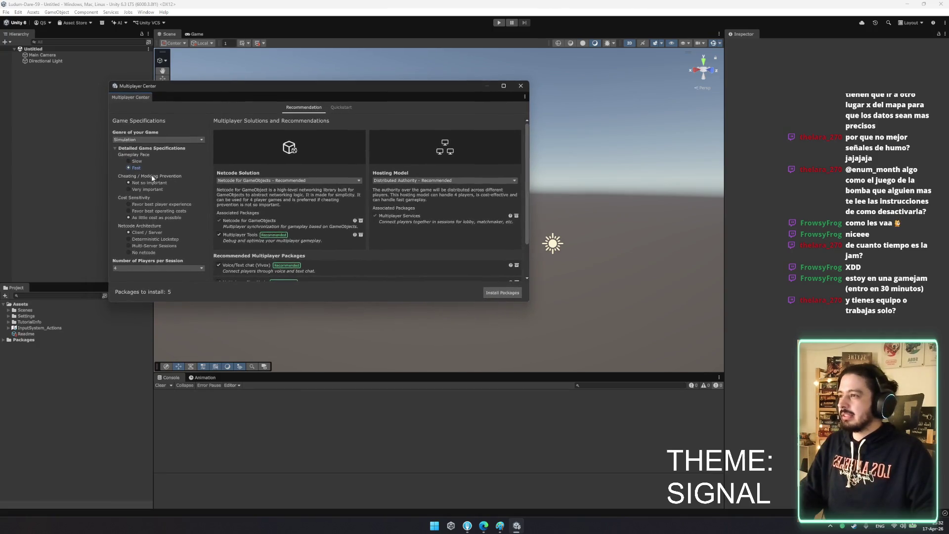
click(148, 183)
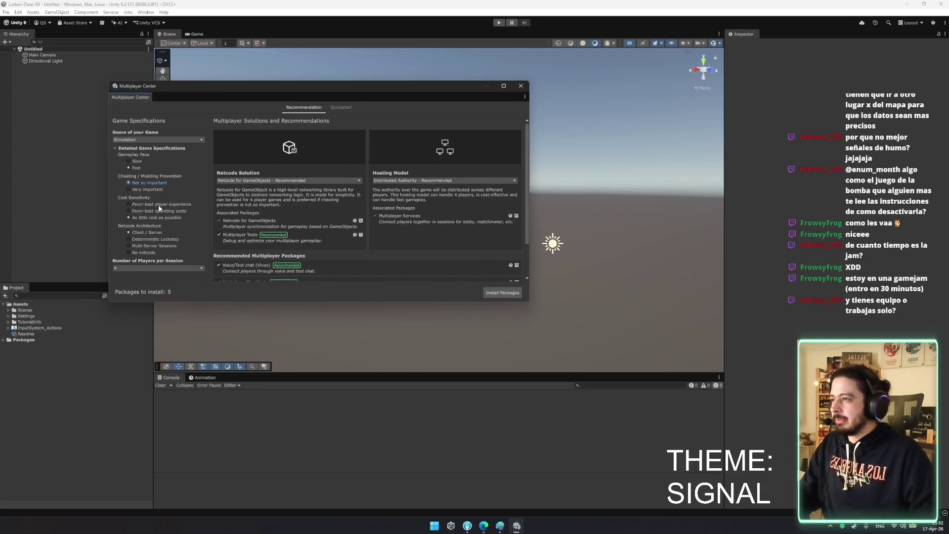
click(158, 206)
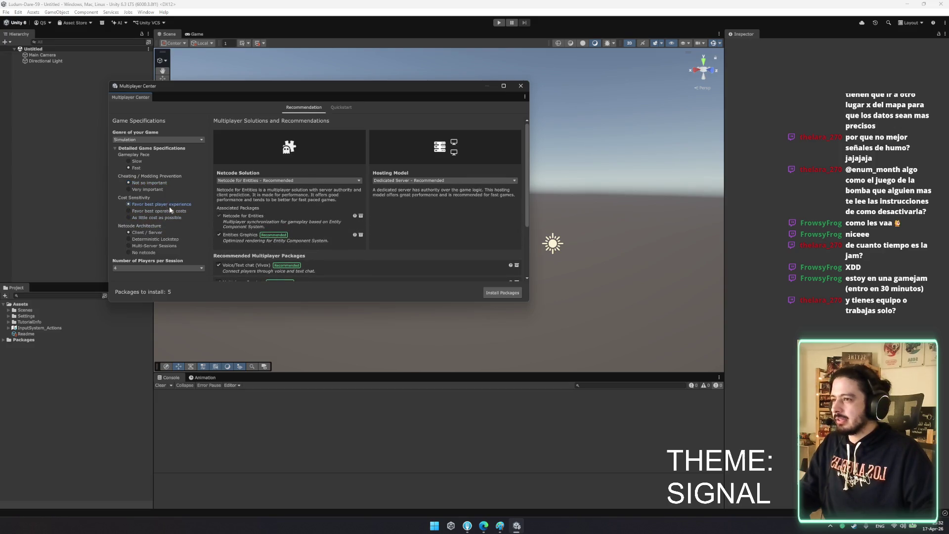
click(163, 210)
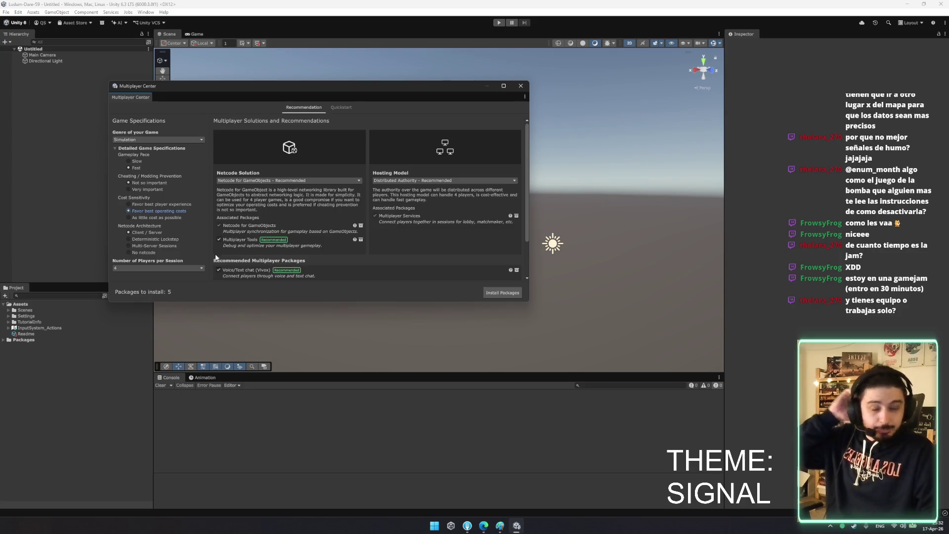
mouse_move(469, 527)
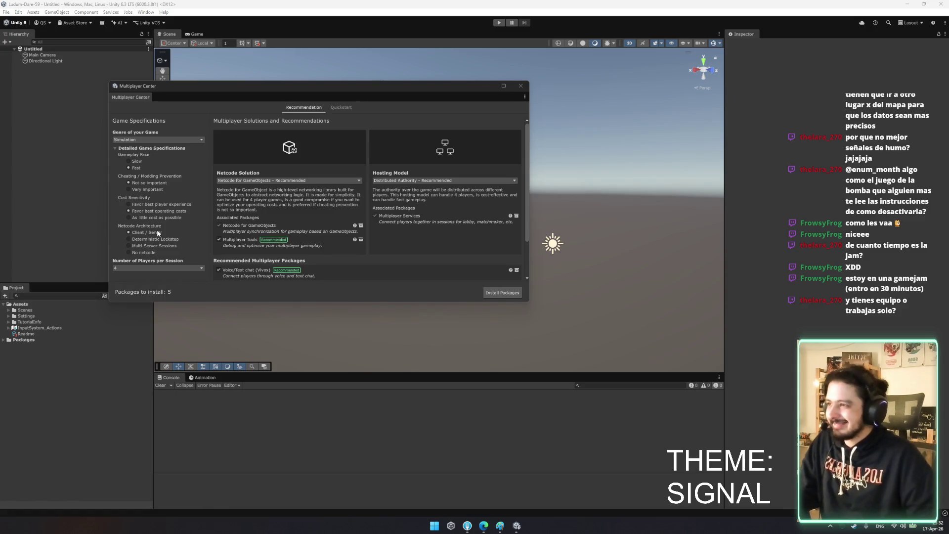
drag(274, 88, 325, 88)
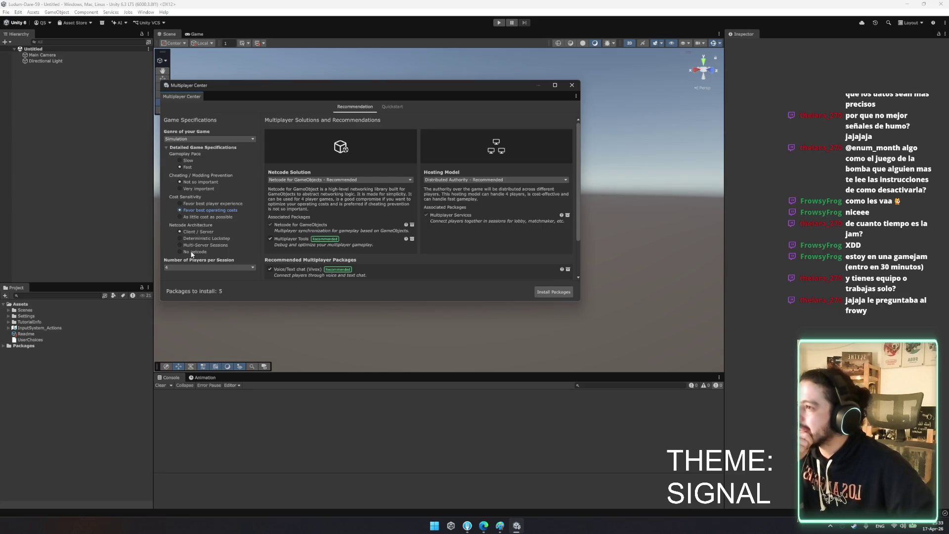
click(203, 218)
click(206, 204)
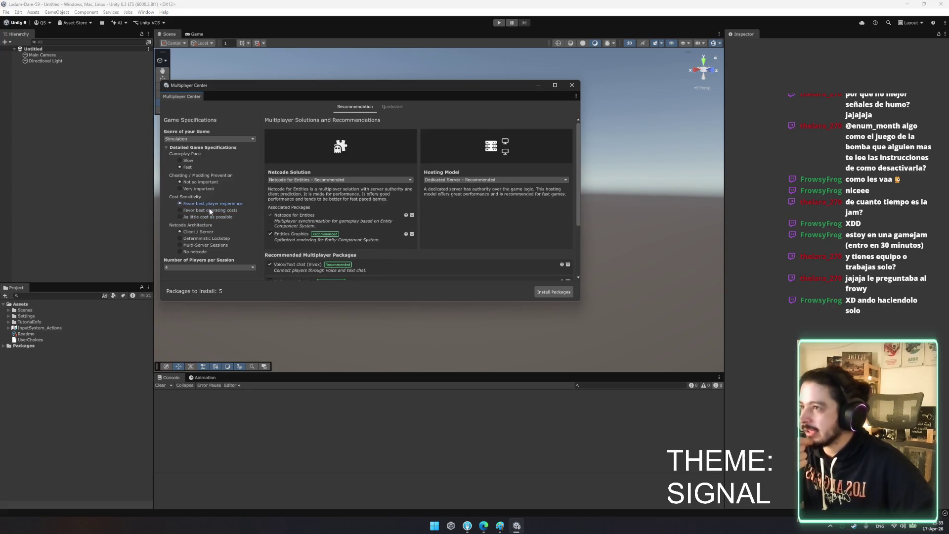
click(210, 210)
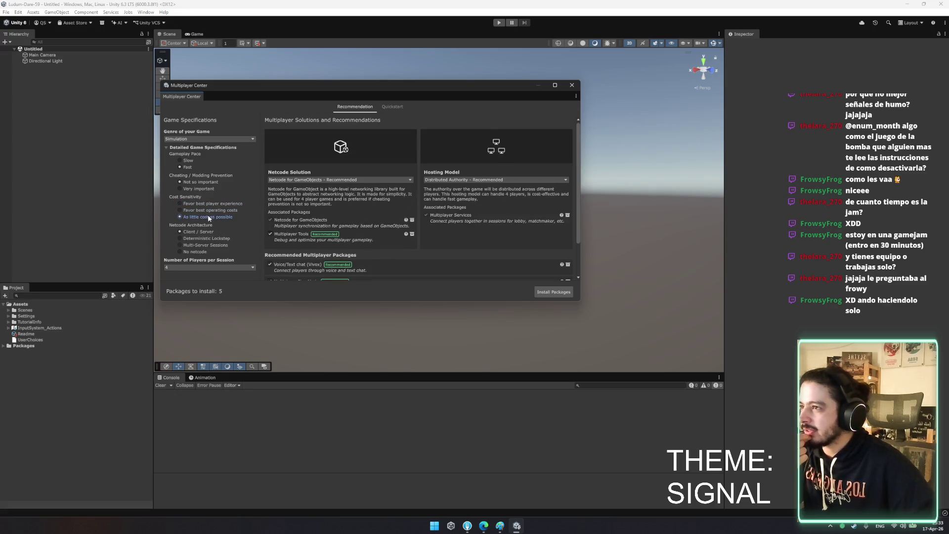
click(209, 205)
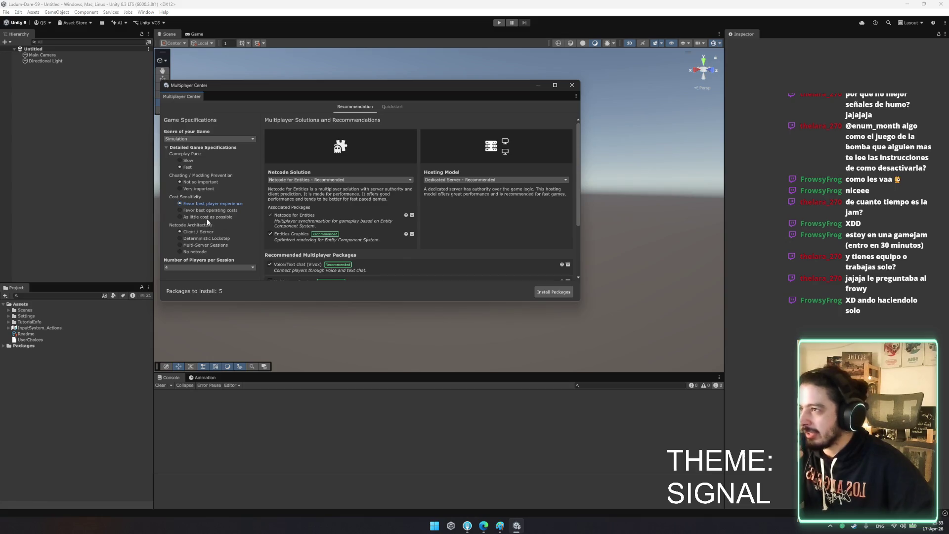
click(204, 216)
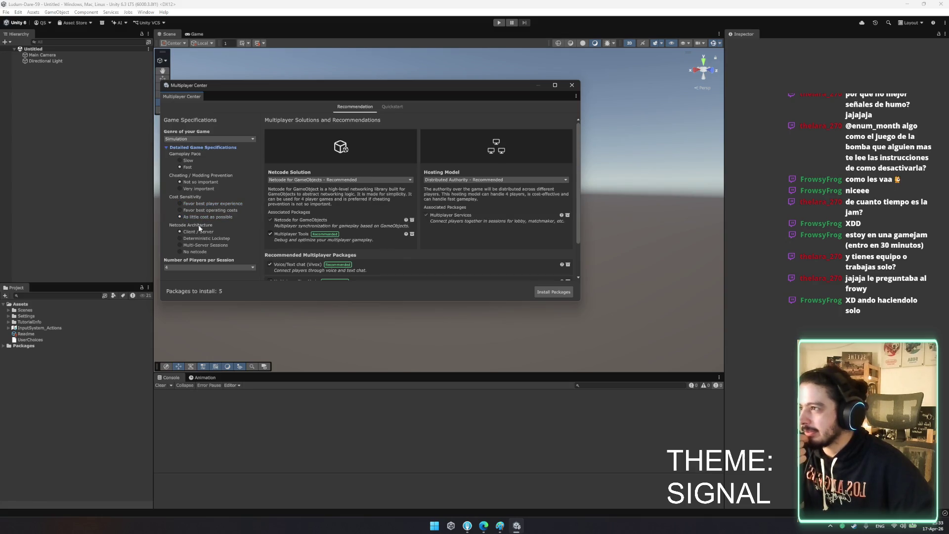
Set hosting to Client Hosted, keep Netcode for GameObjects, install the recommended packages, and show the Paint sketch
scroll(374, 203, down, 2)
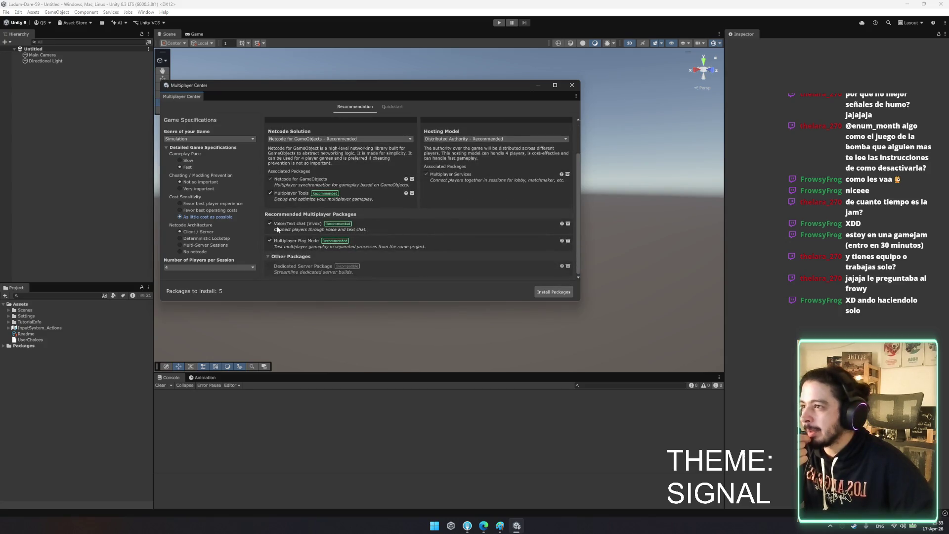
scroll(387, 248, up, 2)
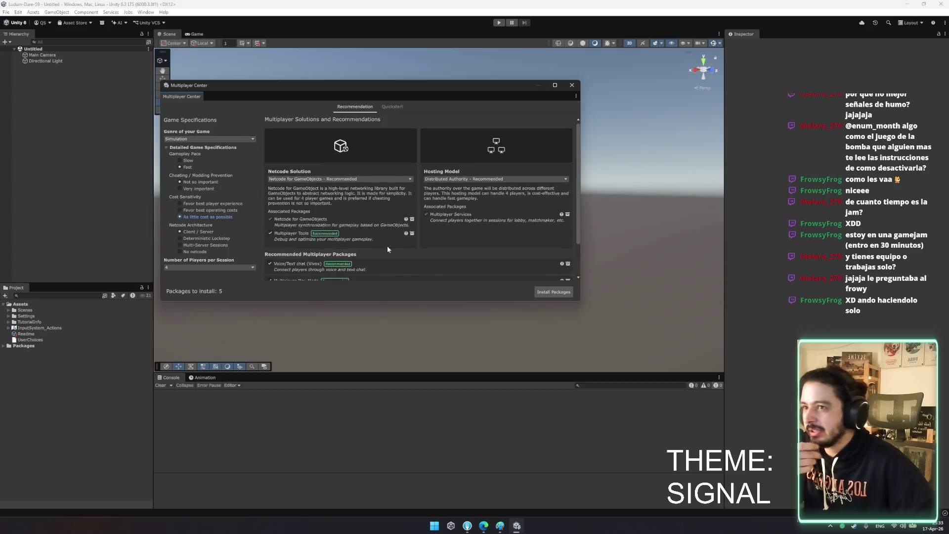
click(467, 180)
click(467, 179)
click(469, 179)
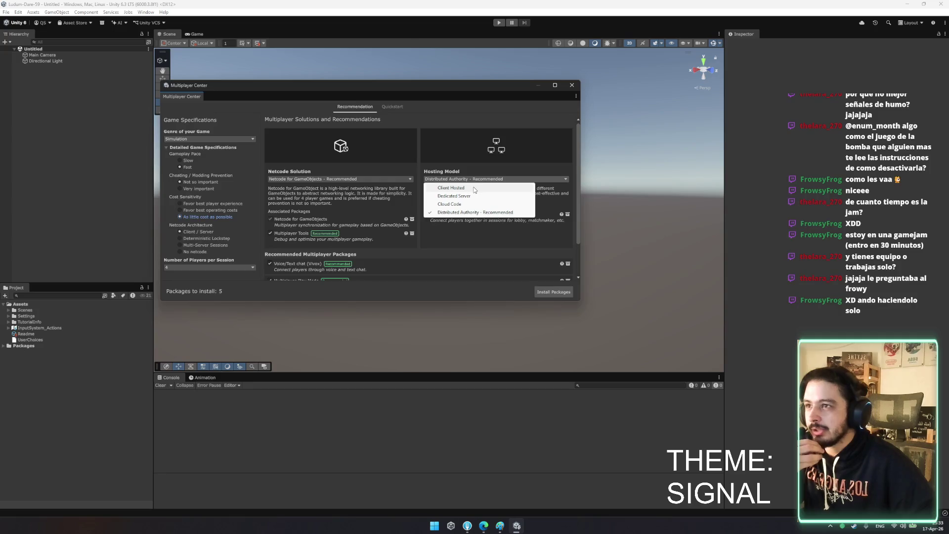
click(474, 189)
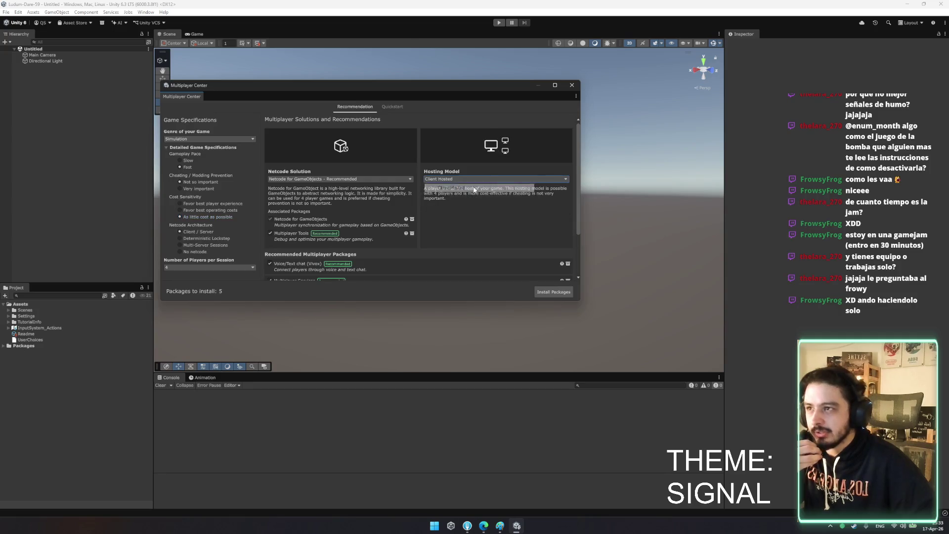
click(363, 181)
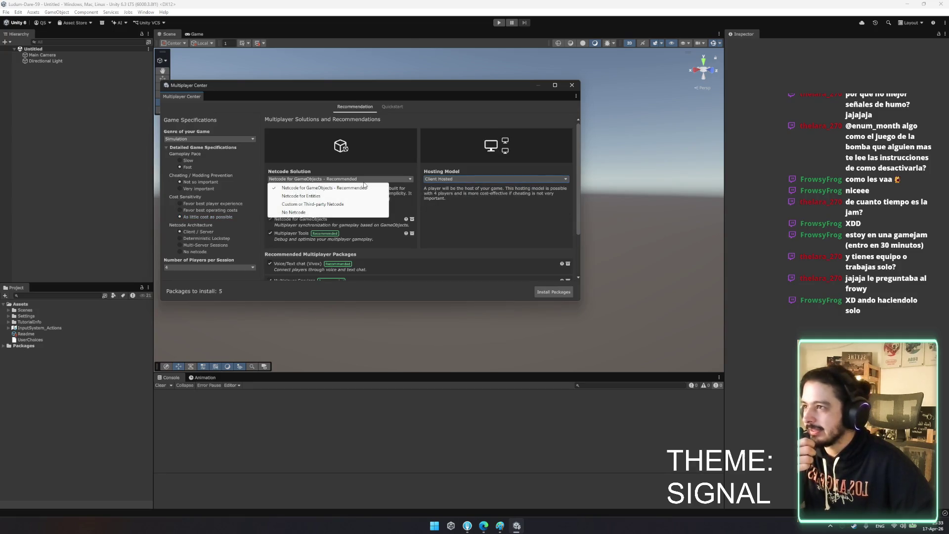
click(511, 211)
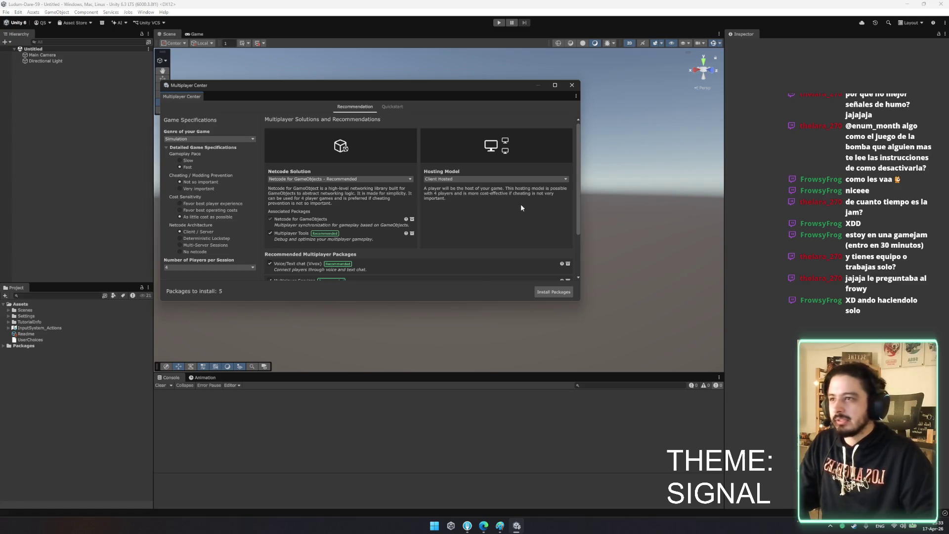
click(560, 294)
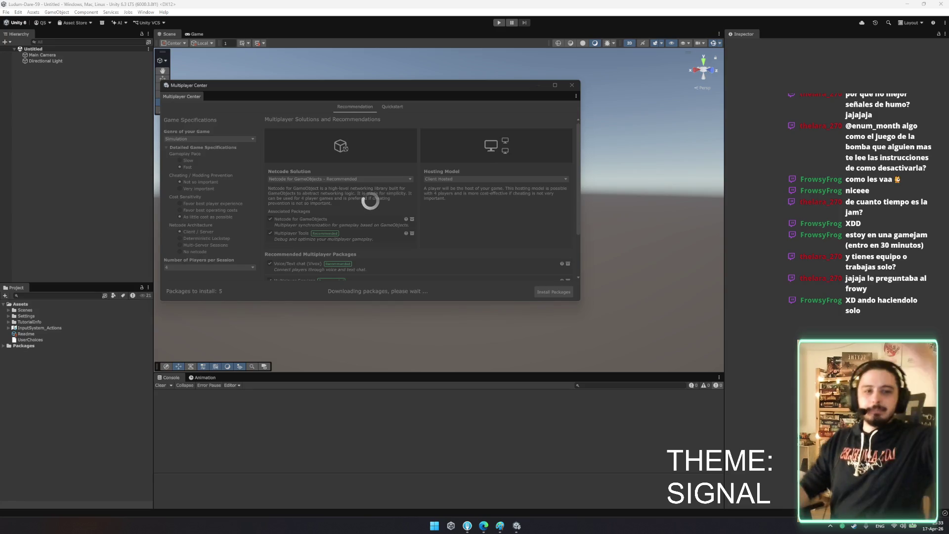
click(504, 524)
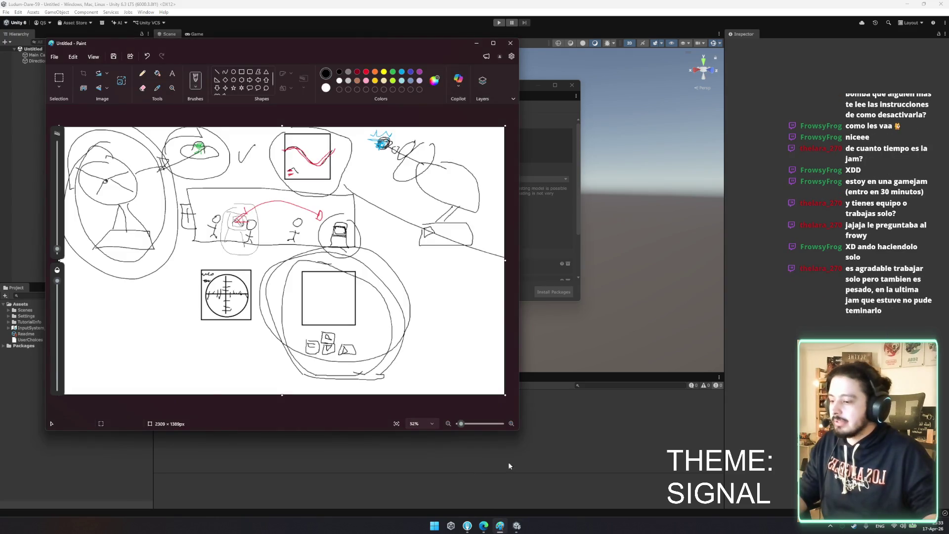
Switch from the Paint sketch back to the Unity editor
click(507, 469)
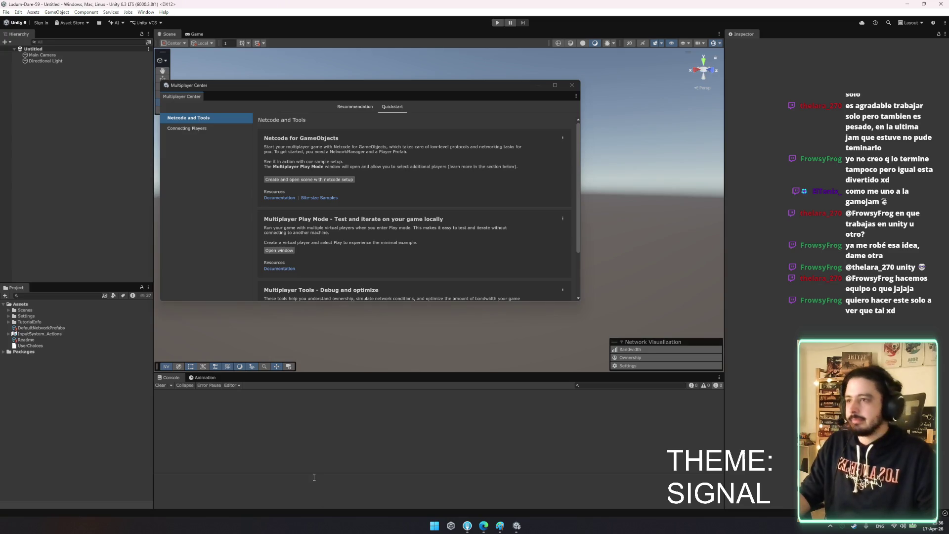
From the Quickstart tab, open the Multiplayer Play Mode window and enable virtual Player 2
drag(326, 88, 363, 95)
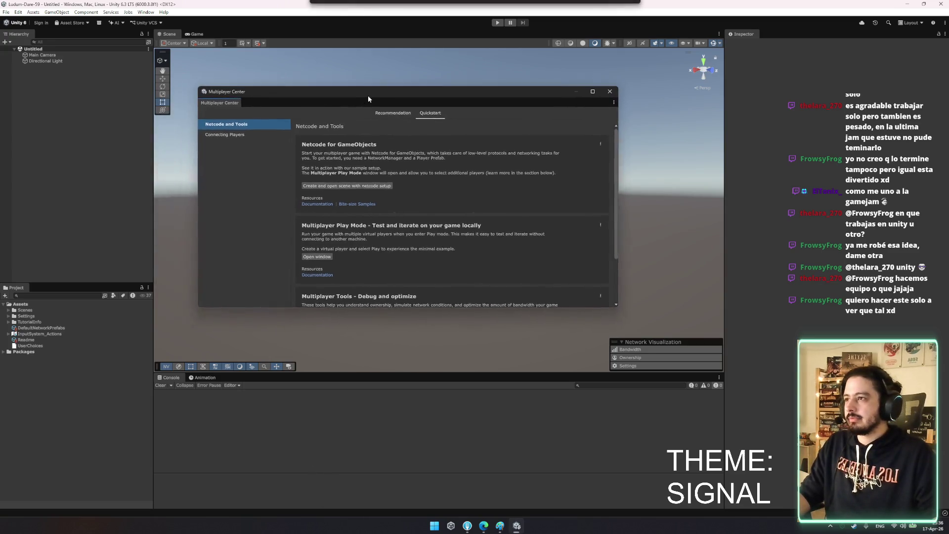
click(230, 136)
click(240, 128)
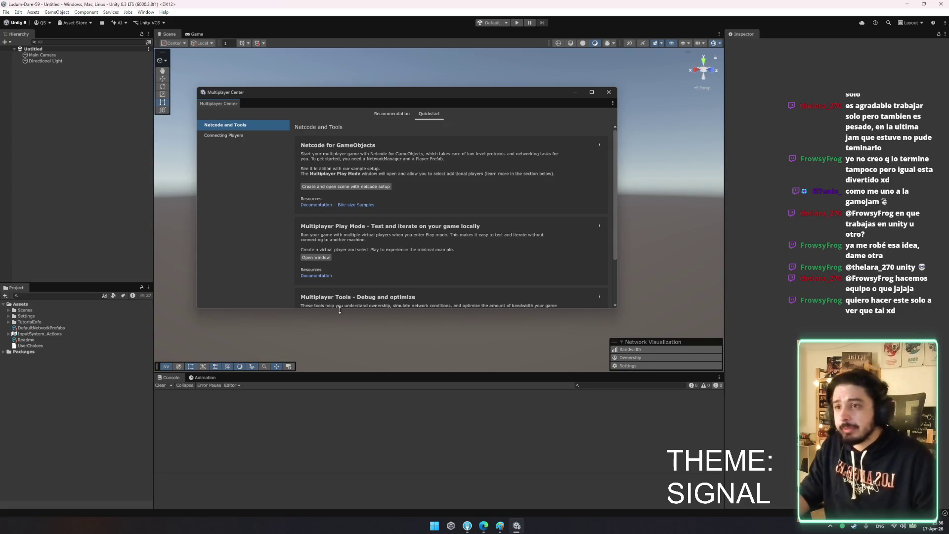
drag(382, 89, 384, 111)
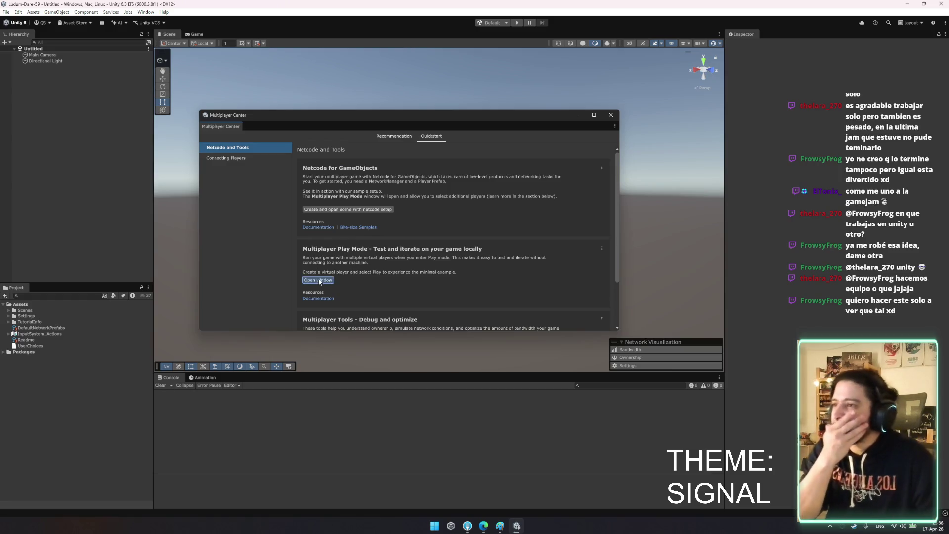
click(318, 280)
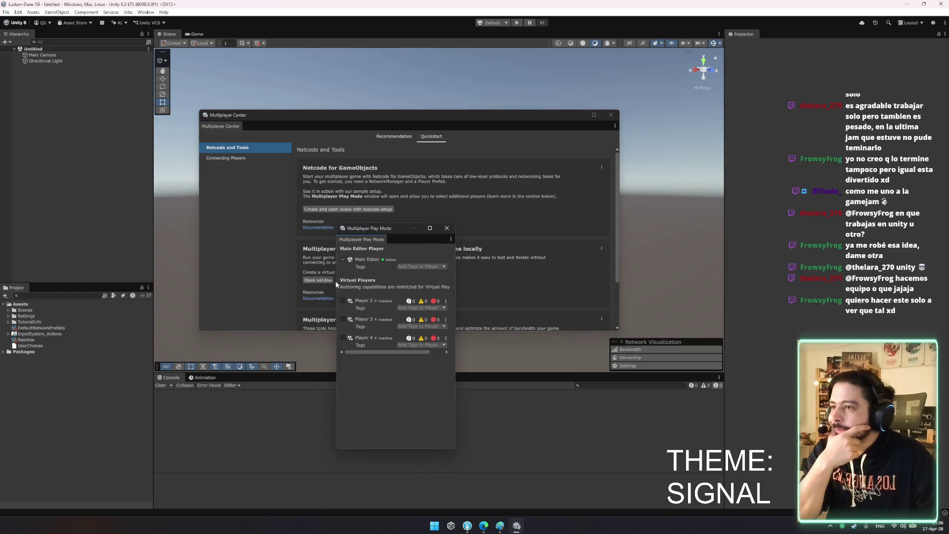
click(358, 300)
drag(401, 225, 562, 220)
click(436, 208)
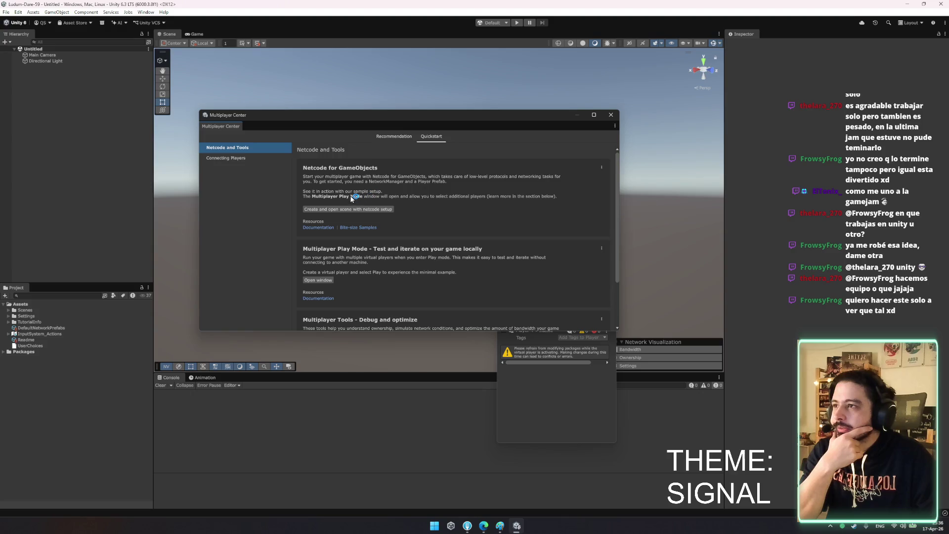
Create a netcode-ready scene, first saving the current scene to the Scenes folder as 'Mul'
click(368, 210)
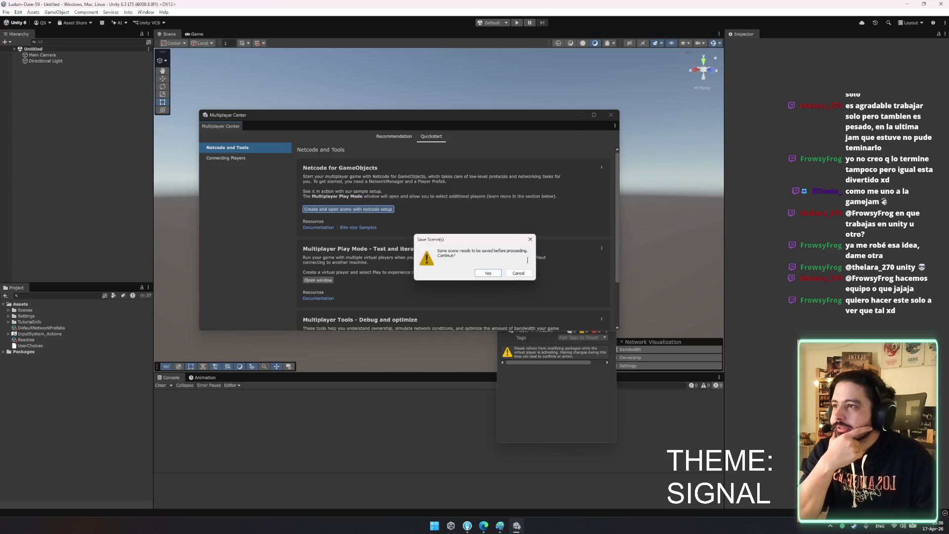
click(489, 273)
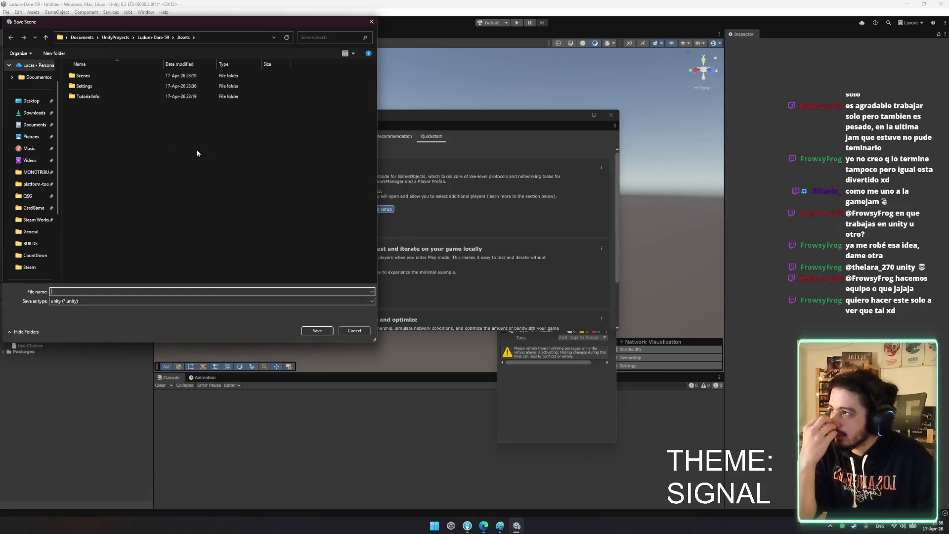
right_click(101, 115)
click(84, 75)
double_click(84, 76)
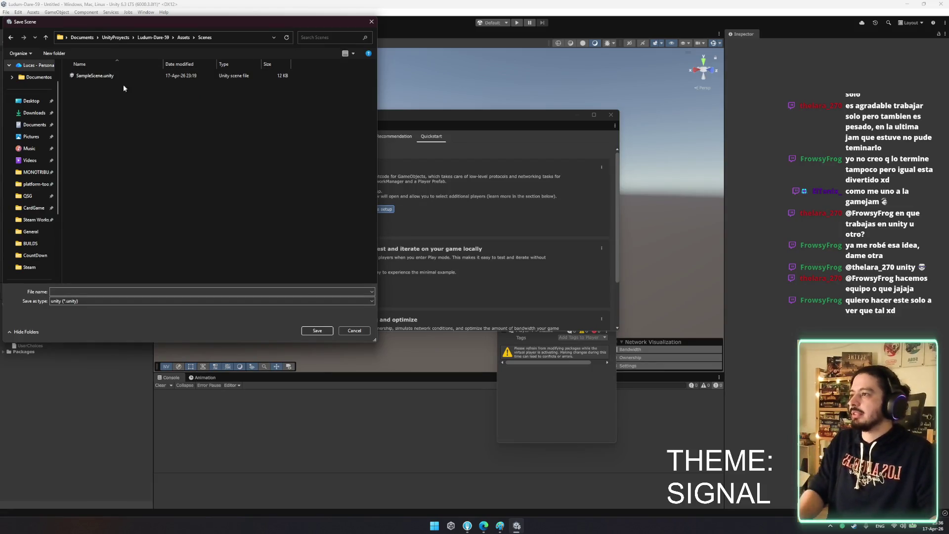
click(168, 291)
text(Mul)
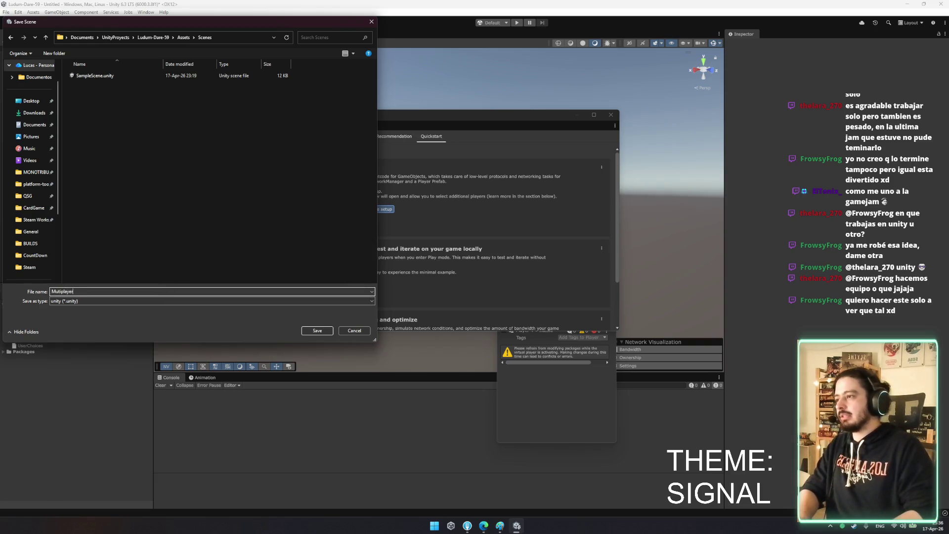
key(Return)
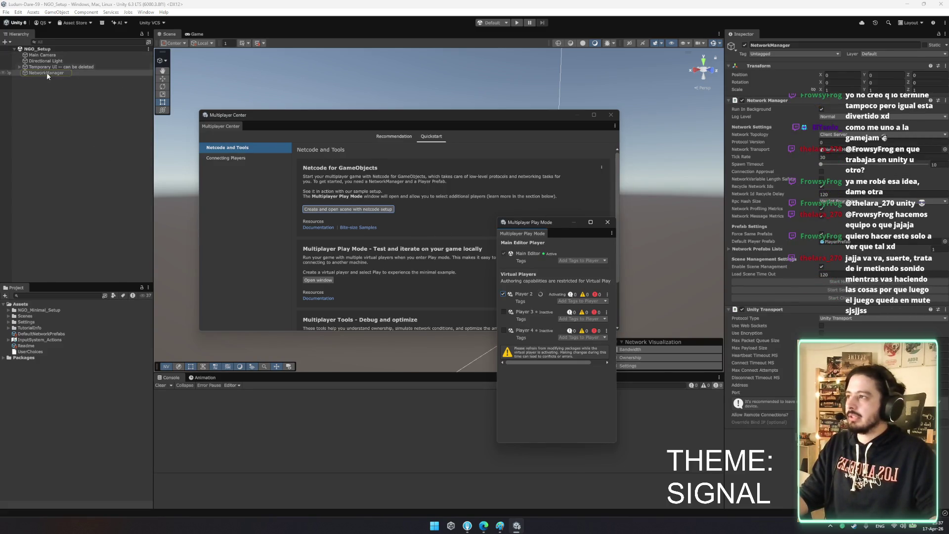
Look through the NGO_Minimal_Setup folder and close the Multiplayer Center
double_click(31, 310)
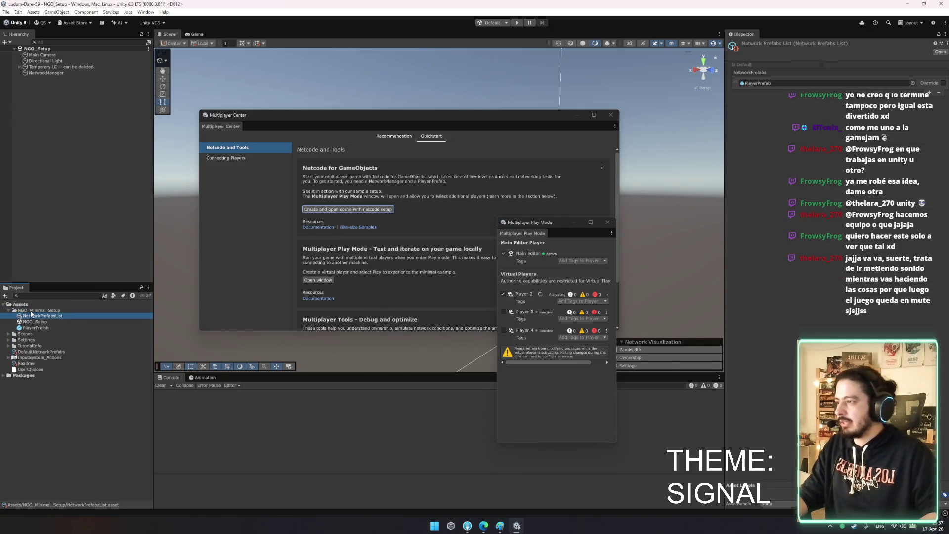
double_click(30, 311)
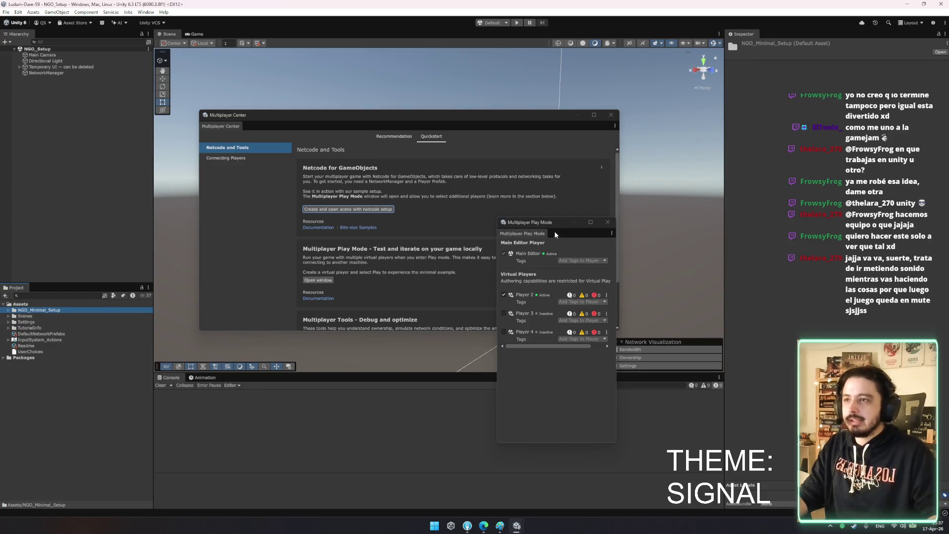
drag(555, 230, 707, 205)
drag(481, 117, 402, 121)
scroll(357, 226, down, 3)
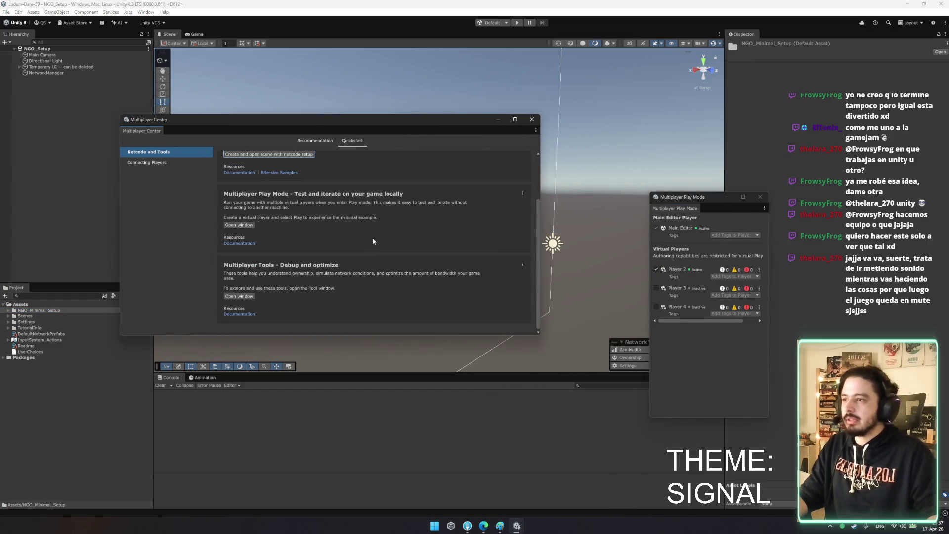
click(532, 119)
click(727, 196)
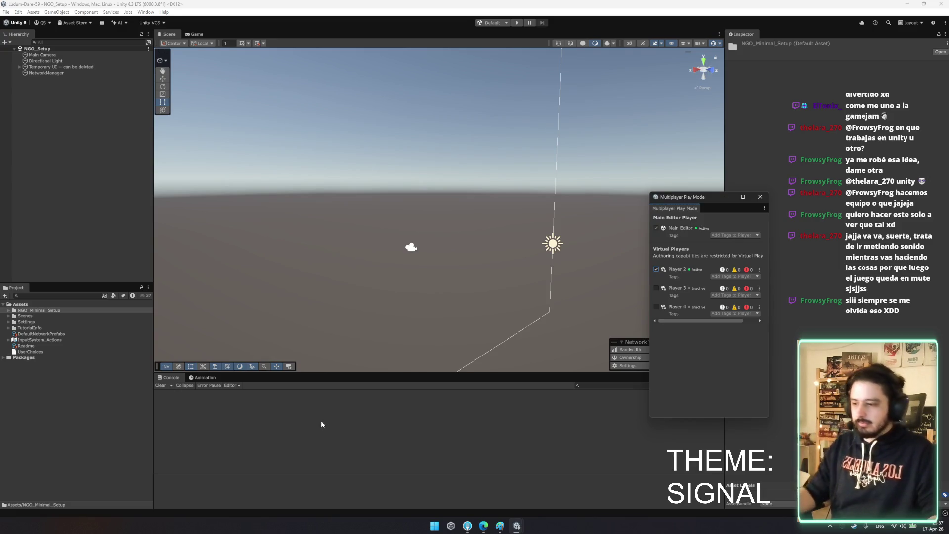
Frame the Temporary UI canvas in the Scene view, then enter play mode
mouse_move(349, 197)
mouse_down()
mouse_move(350, 166)
mouse_move(367, 174)
mouse_up()
click(83, 73)
click(82, 67)
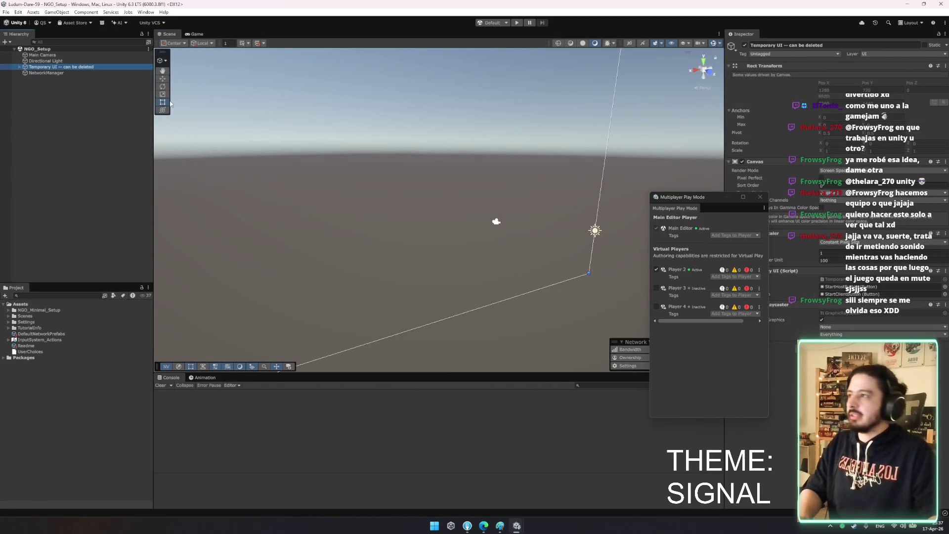
key(Right)
key(Left)
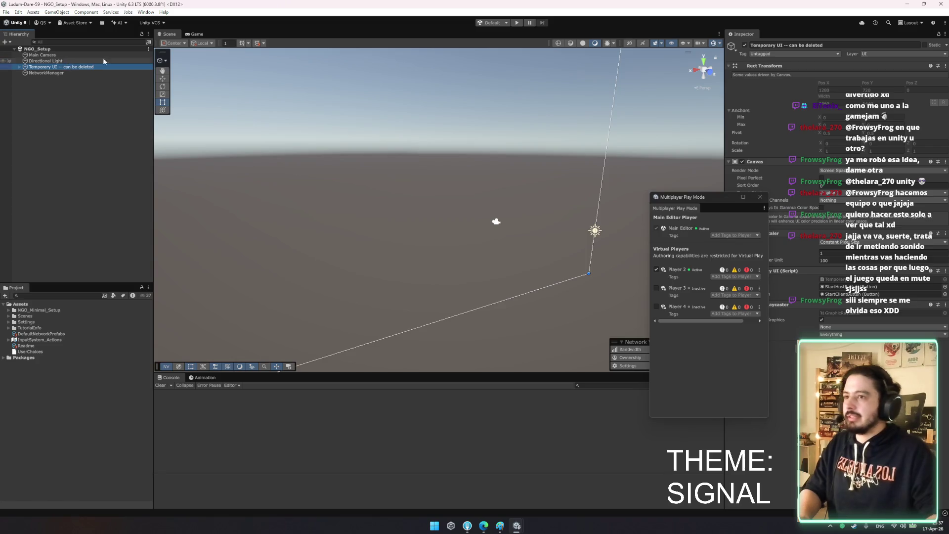
key(f)
key(2)
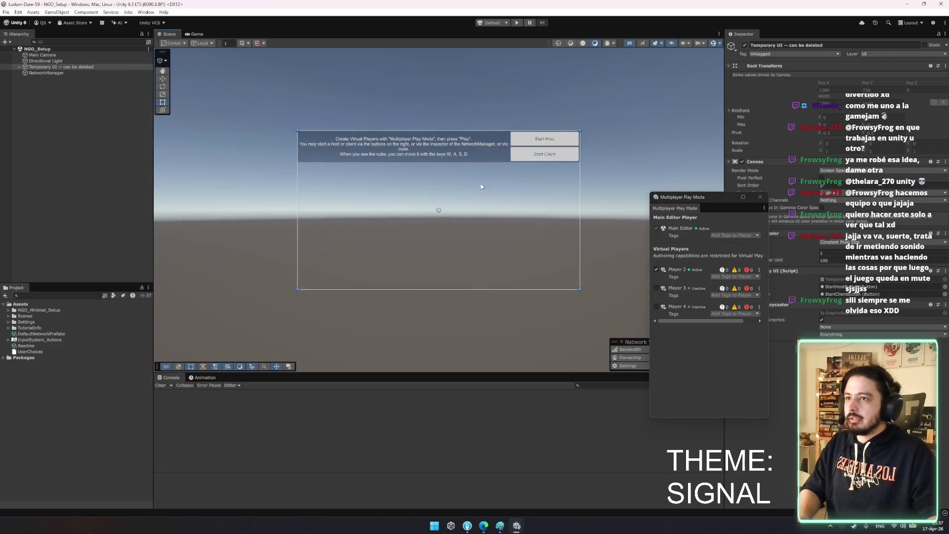
click(516, 24)
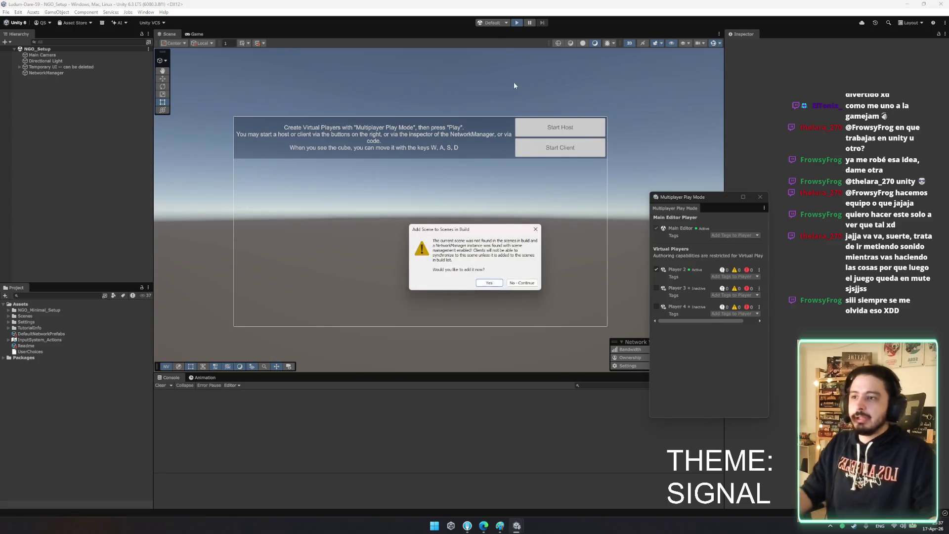
Add NGO_Setup to the build scenes and bring the Player 2 window forward
click(487, 283)
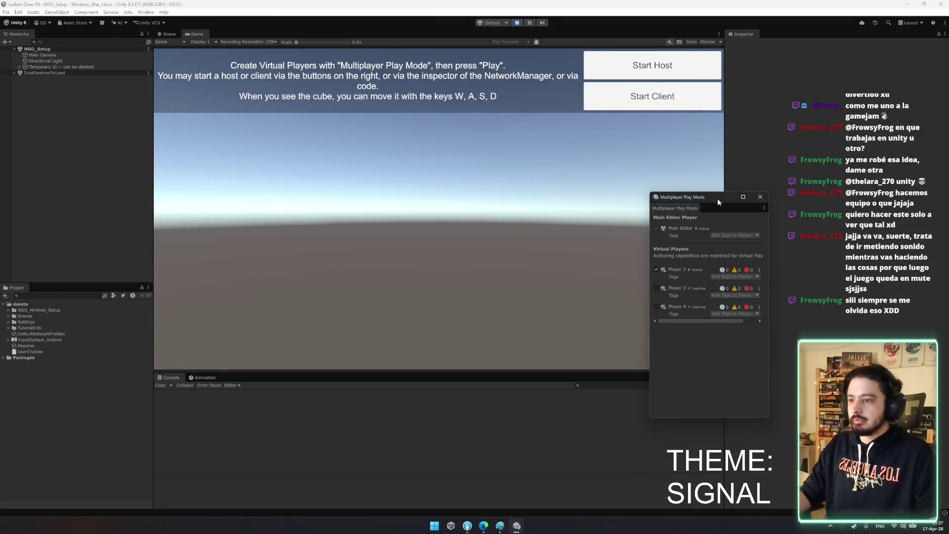
drag(718, 202, 739, 189)
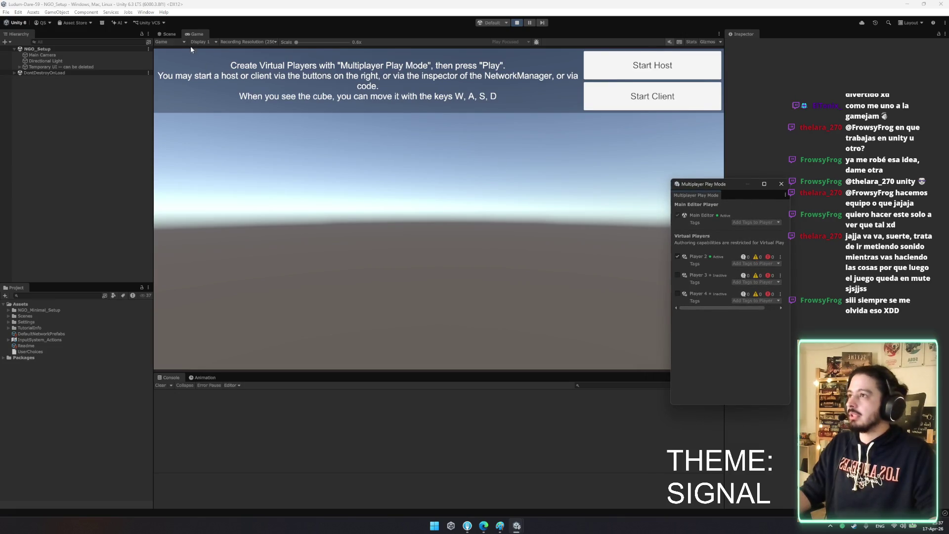
click(516, 526)
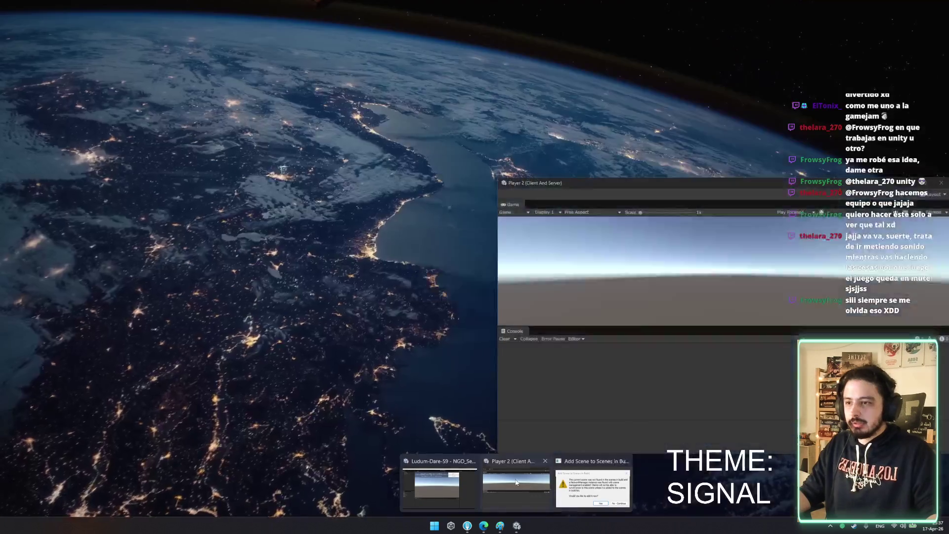
click(519, 487)
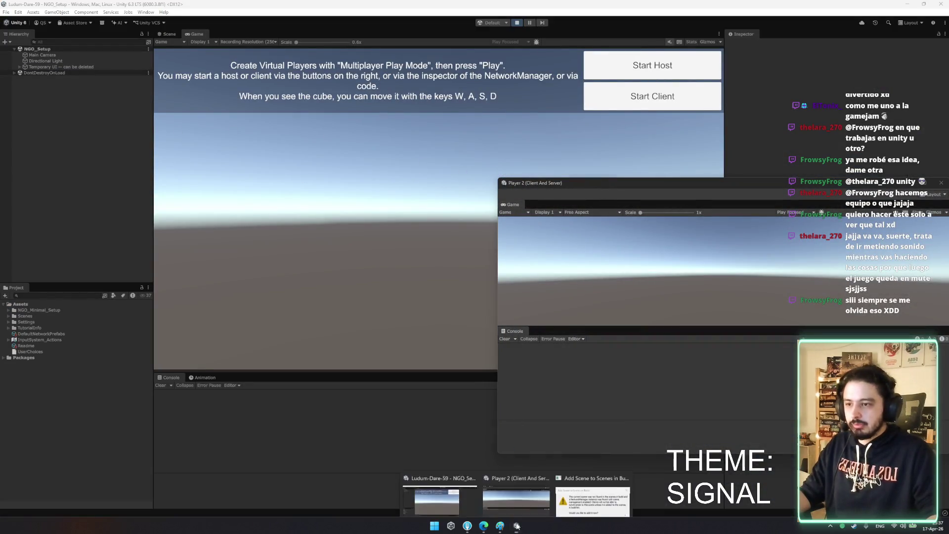
click(593, 482)
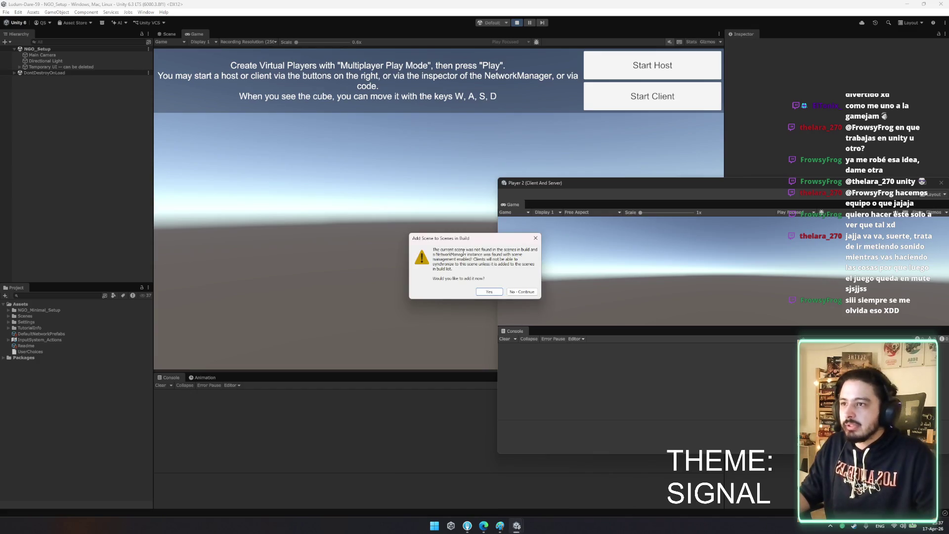
Confirm adding the scene to the build for Player 2, then return to the main editor
mouse_move(466, 250)
mouse_down()
mouse_move(524, 255)
mouse_move(524, 265)
mouse_move(507, 256)
mouse_move(499, 264)
mouse_up()
click(487, 275)
click(499, 265)
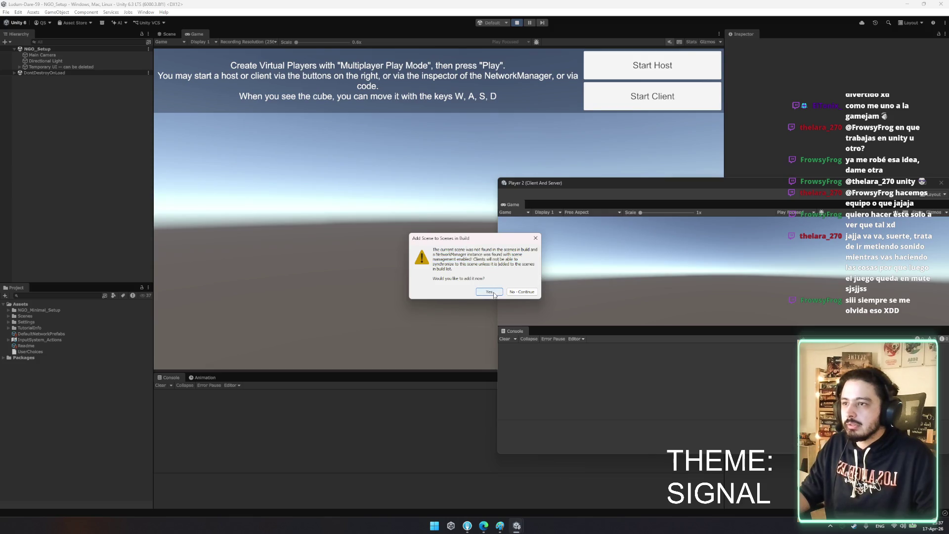
click(494, 292)
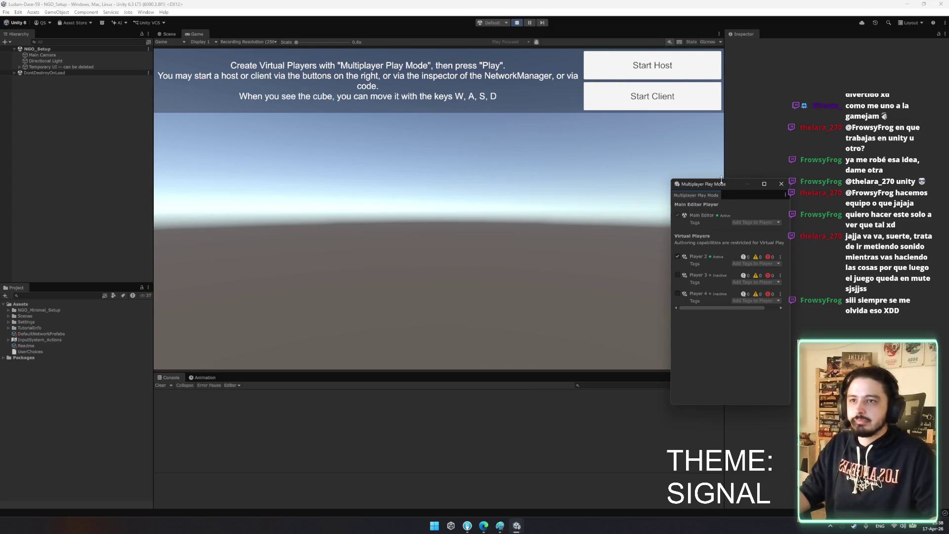
click(518, 527)
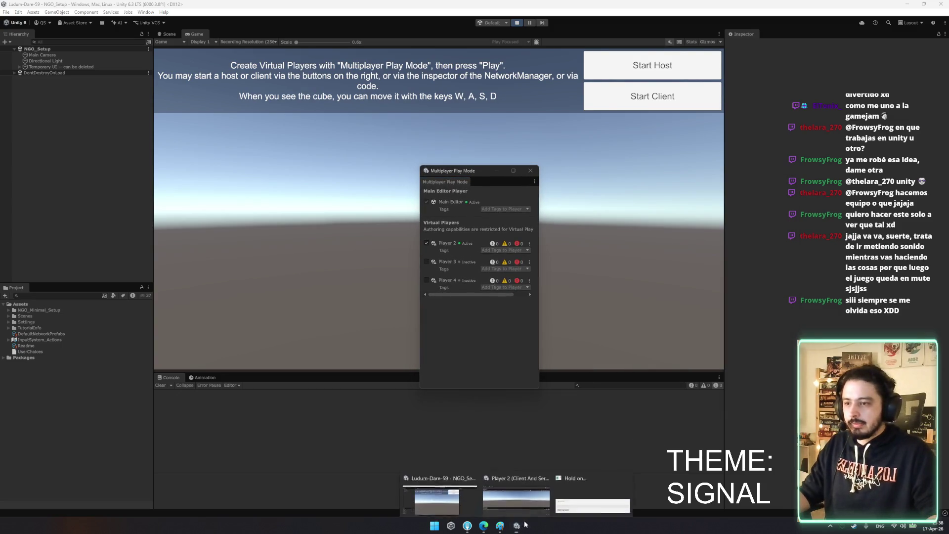
click(647, 72)
drag(470, 173, 249, 151)
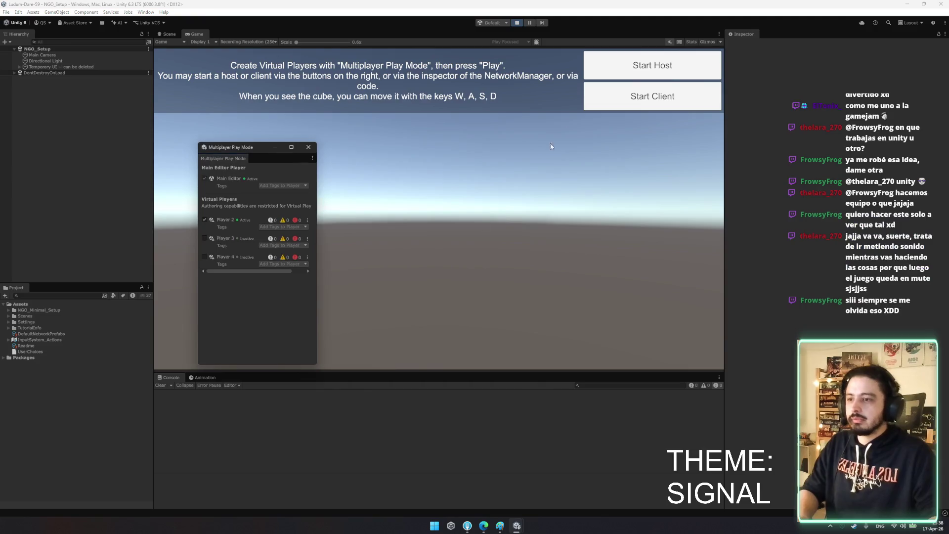
Start the game as host and move the spawned cube with A, D and S
click(308, 147)
click(649, 61)
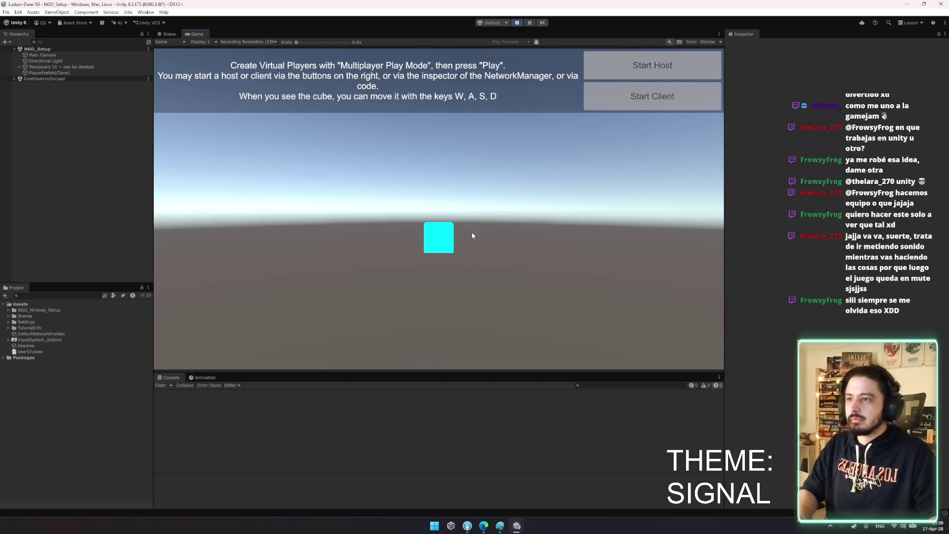
key(a)
key(d)
key(a)
key(d)
key(a)
key(s)
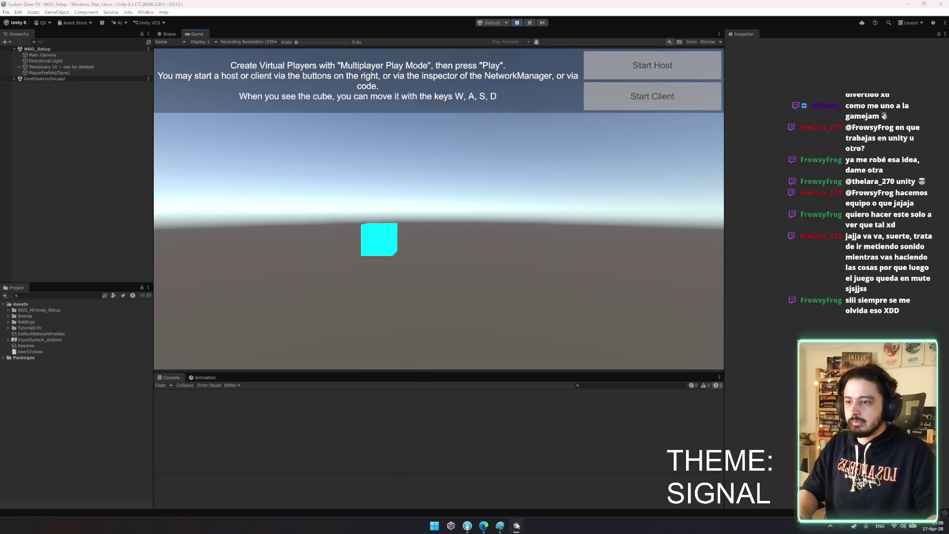
Bring the Player 2 window forward and place it so both cubes are visible
mouse_move(517, 525)
click(554, 477)
drag(759, 183, 576, 171)
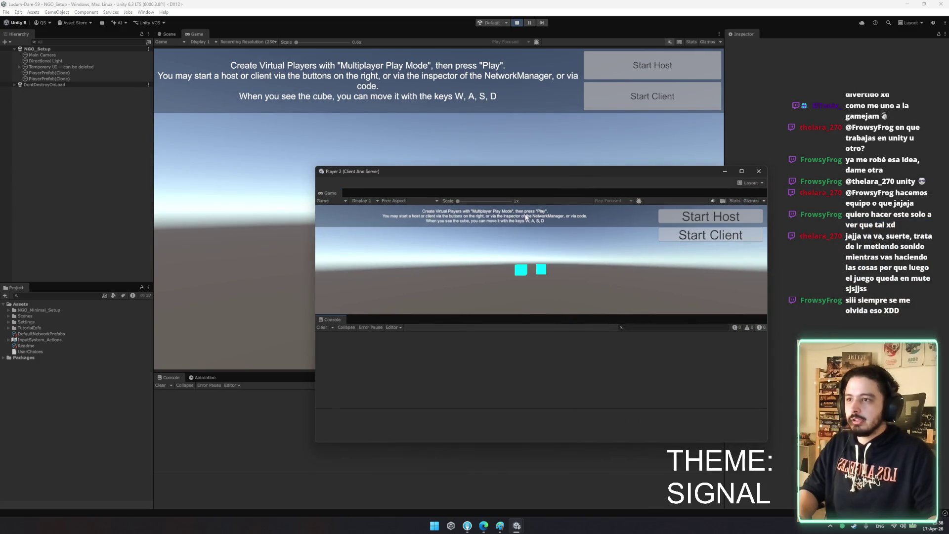
Enlarge and reposition Player 2's view, then move the red cube around with WASD
drag(457, 318, 468, 461)
drag(533, 193, 723, 175)
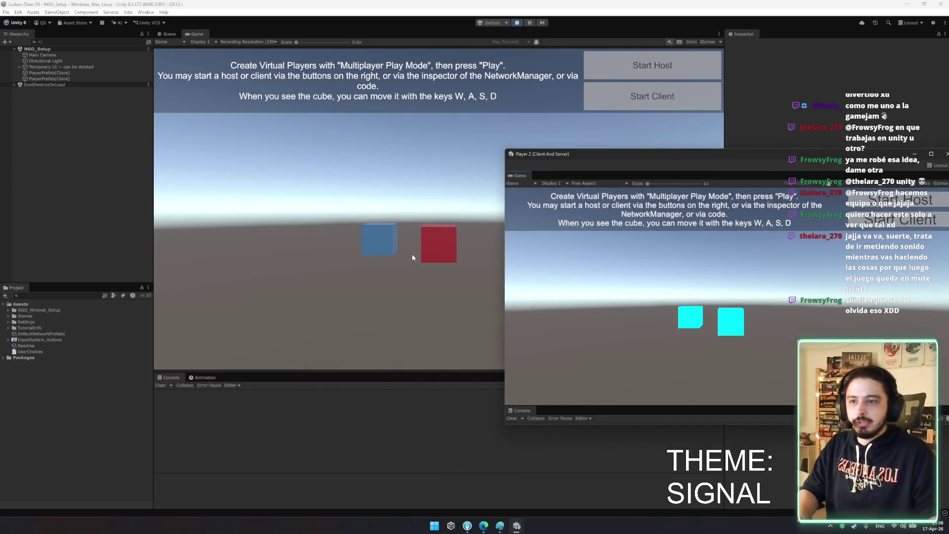
key(a)
key(a)
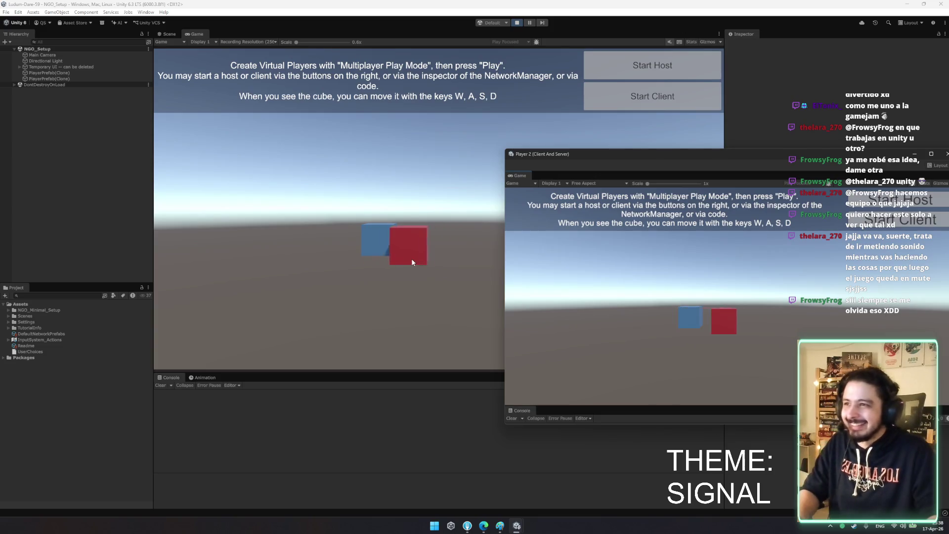
key(d)
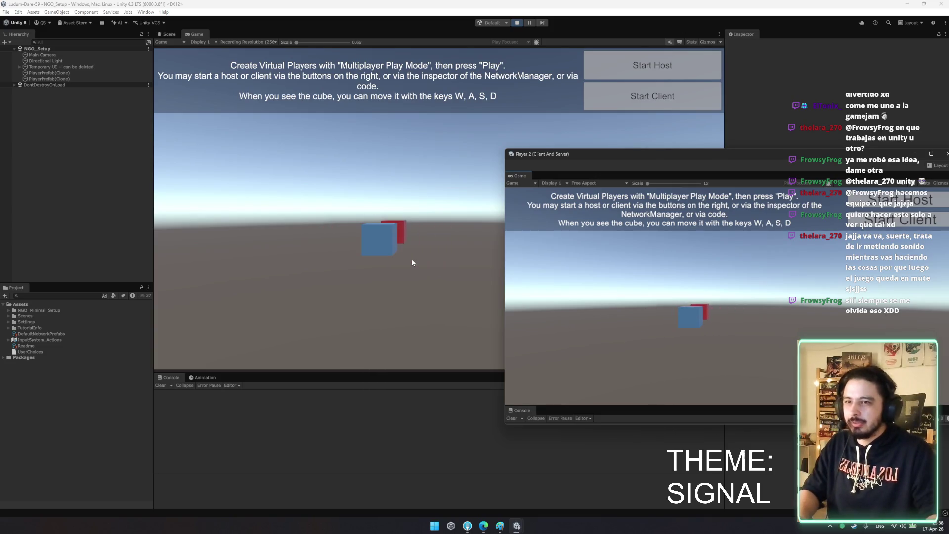
key(s)
key(a)
key(a)
key(w)
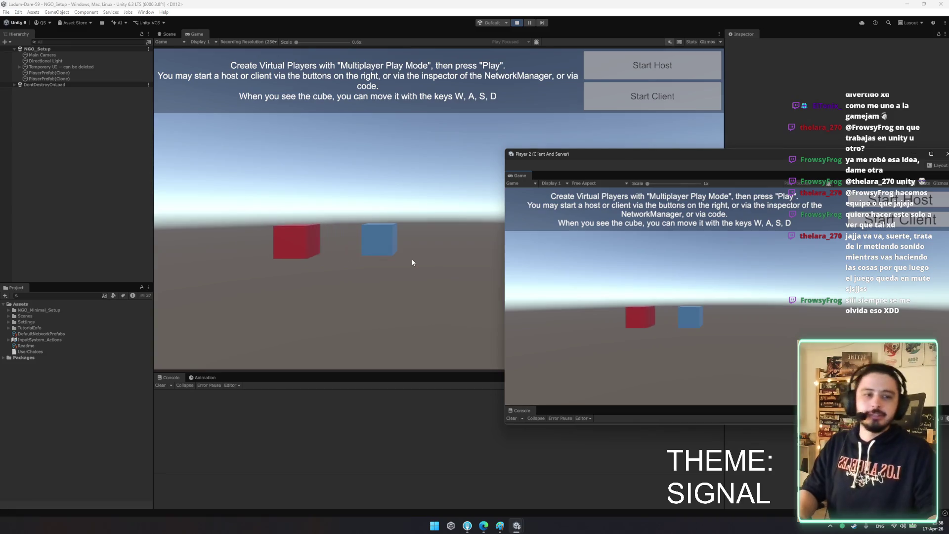
key(d)
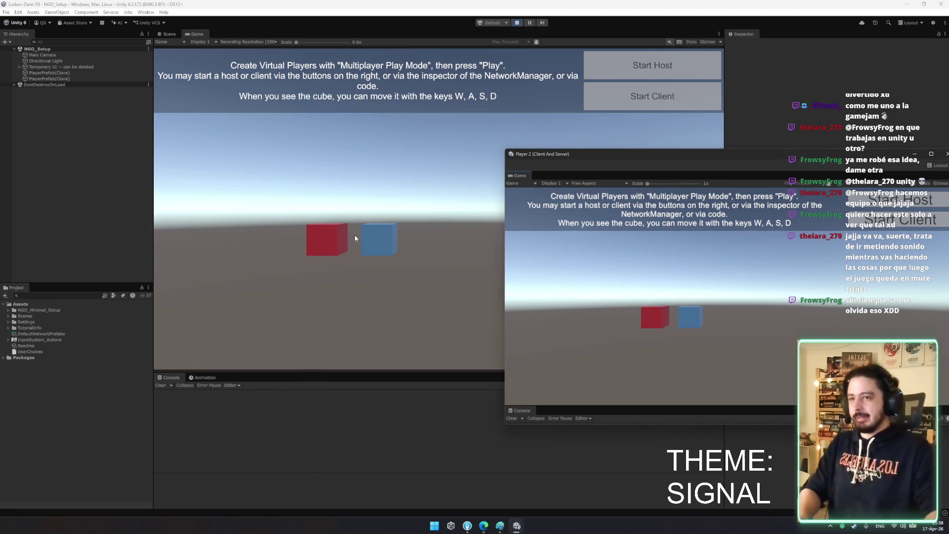
Move the host's blue cube right, then move the red cube past and in front of it
click(354, 235)
key(d)
mouse_move(519, 528)
click(585, 494)
key(d)
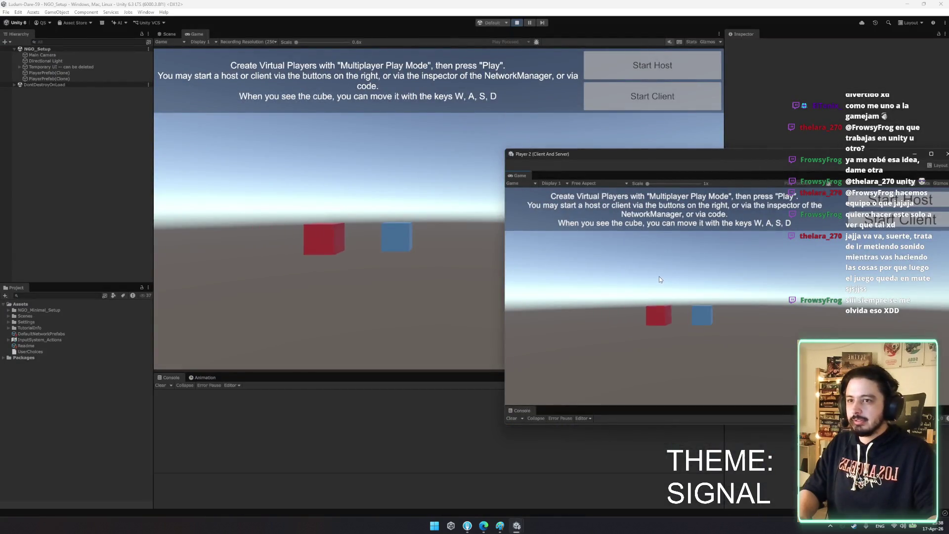
key(a)
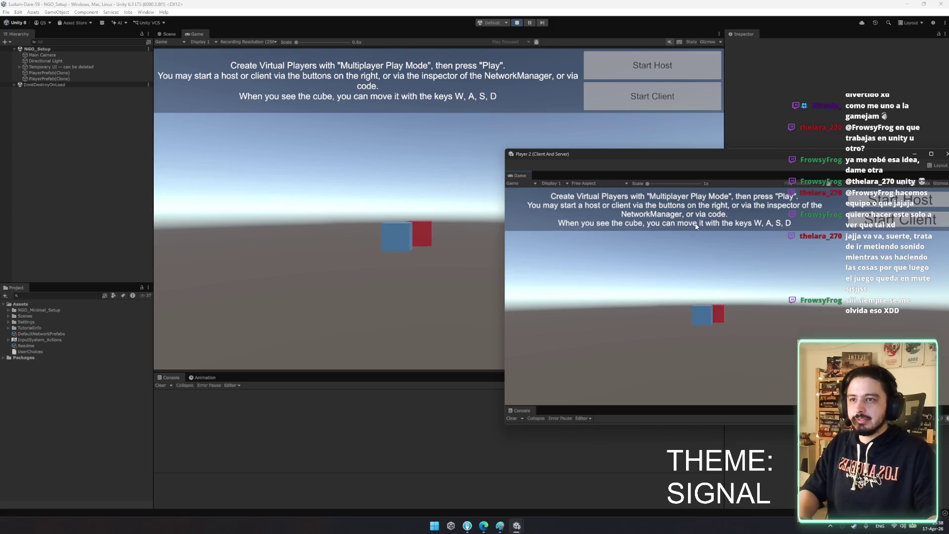
key(d)
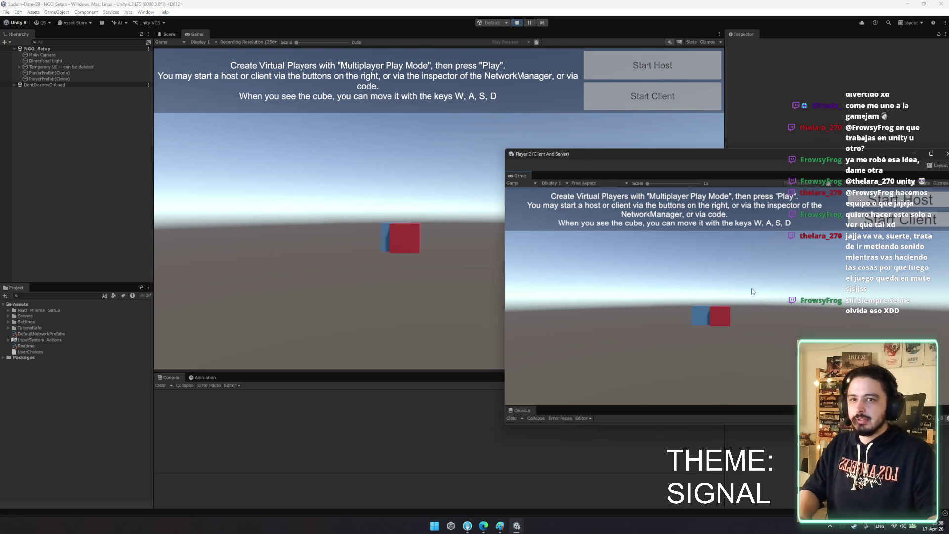
key(a)
key(s)
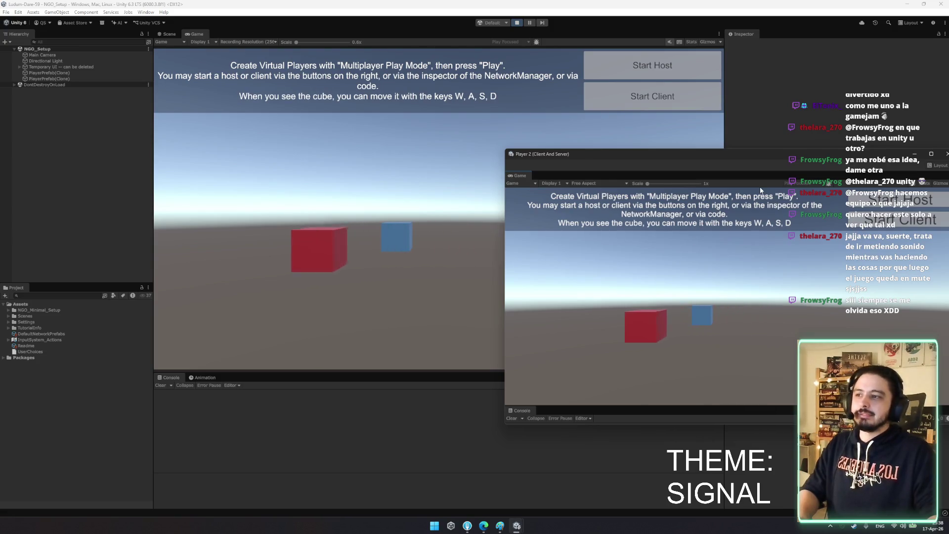
key(d)
Move the red cube over the blue cube, then close Player 2 and exit play mode
key(d)
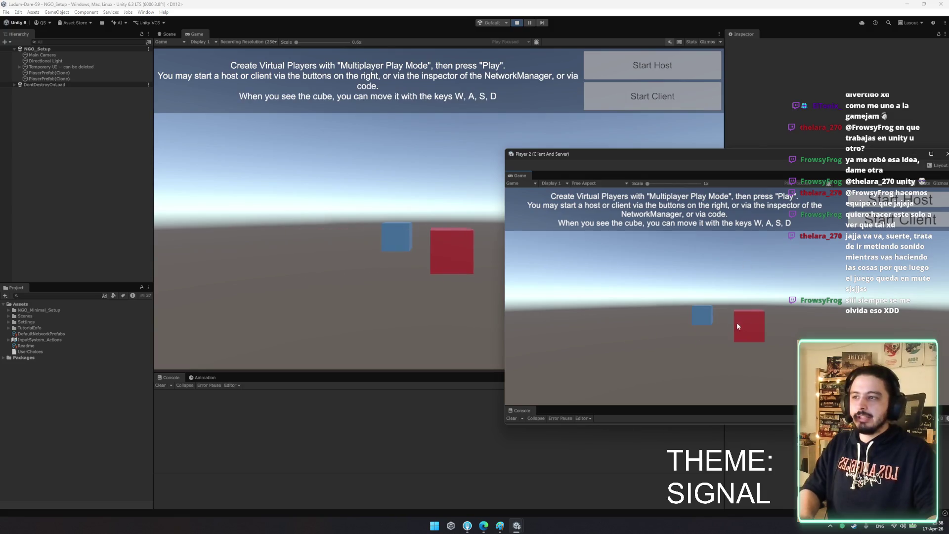
key(a)
key(w)
key(d)
key(w)
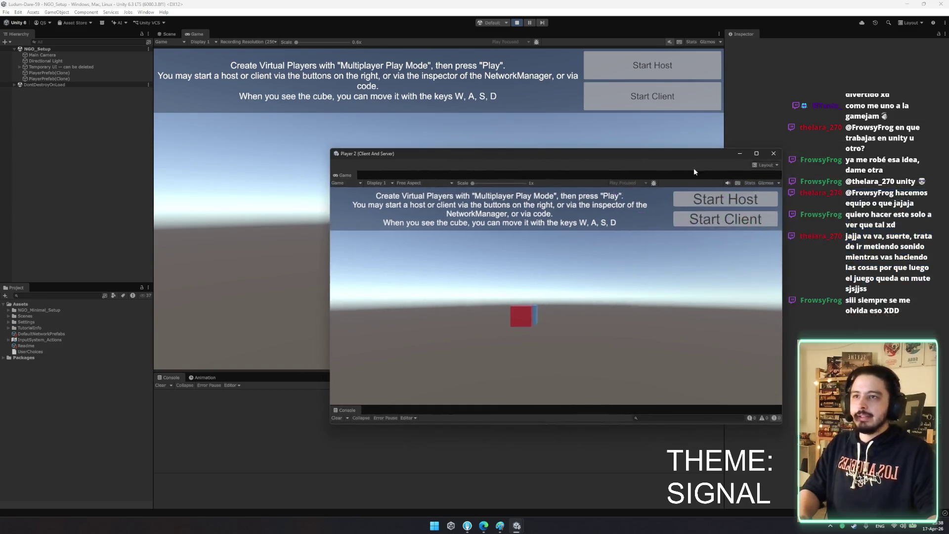
click(773, 155)
click(517, 23)
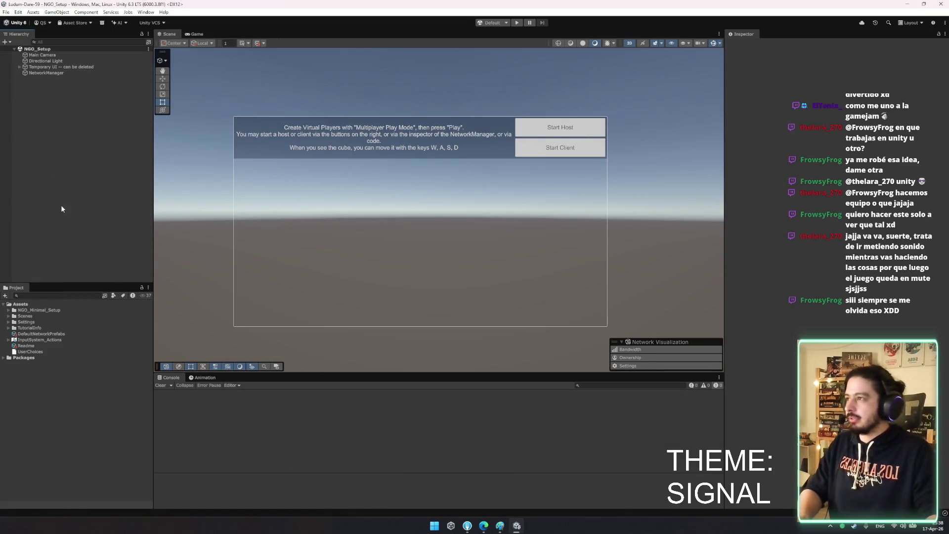
Inspect the NetworkPrefabsList asset and the PlayerPrefab's components in NGO_Minimal_Setup
double_click(36, 311)
click(38, 314)
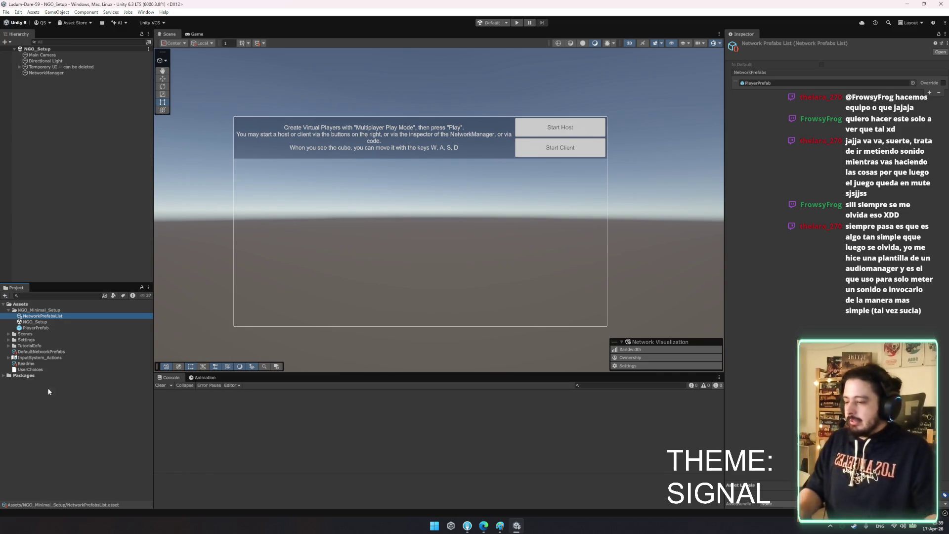
click(39, 322)
click(61, 327)
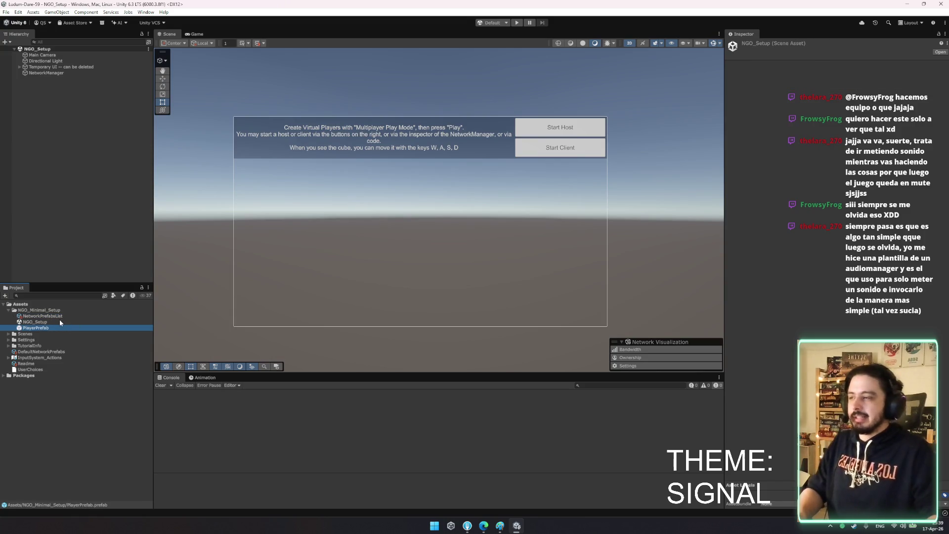
click(62, 317)
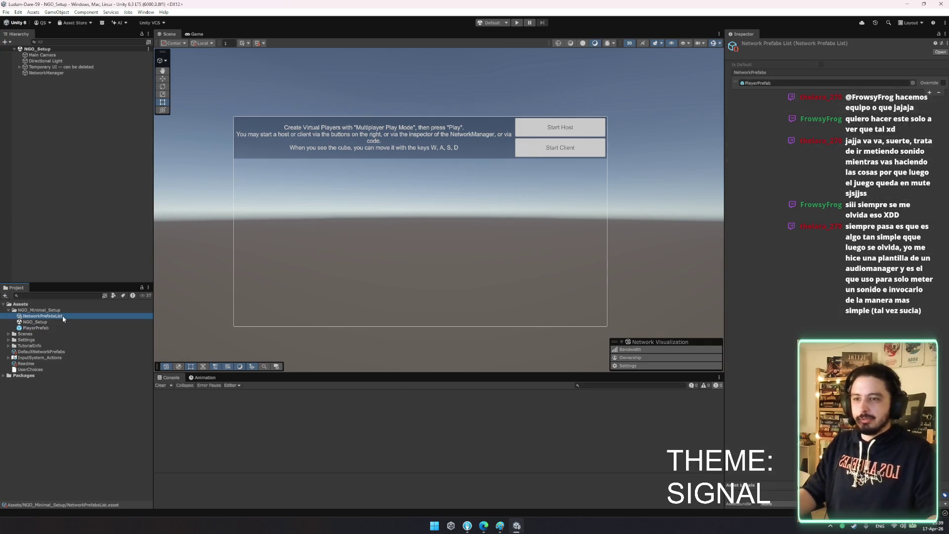
click(58, 322)
click(55, 326)
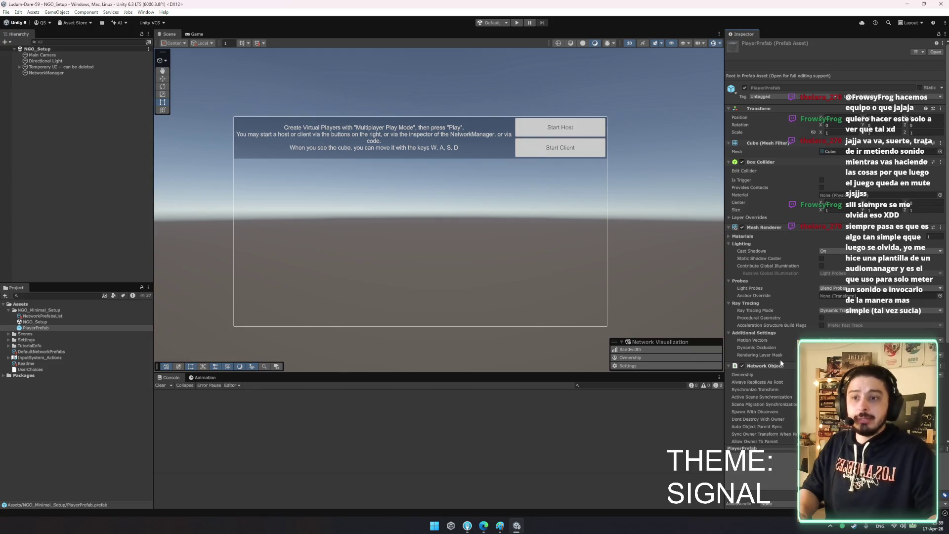
scroll(916, 273, down, 5)
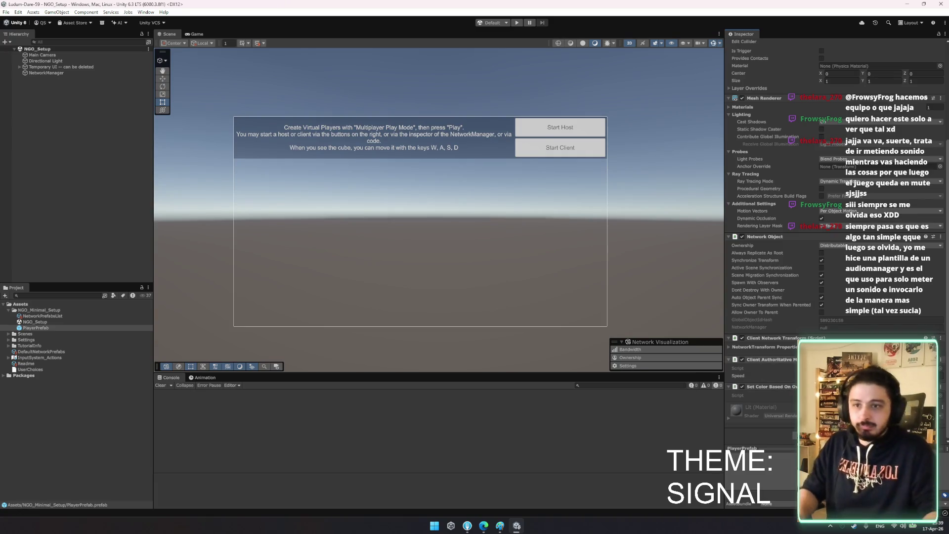
Locate the ClientAuthoritativeMovement script and check the Directional Light and Main Camera settings
click(830, 368)
scroll(92, 451, down, 3)
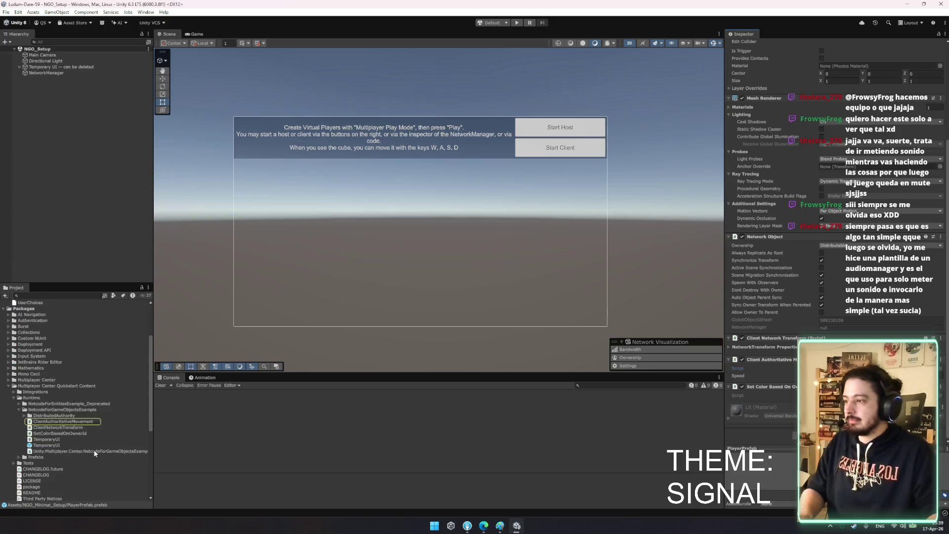
click(62, 410)
click(45, 60)
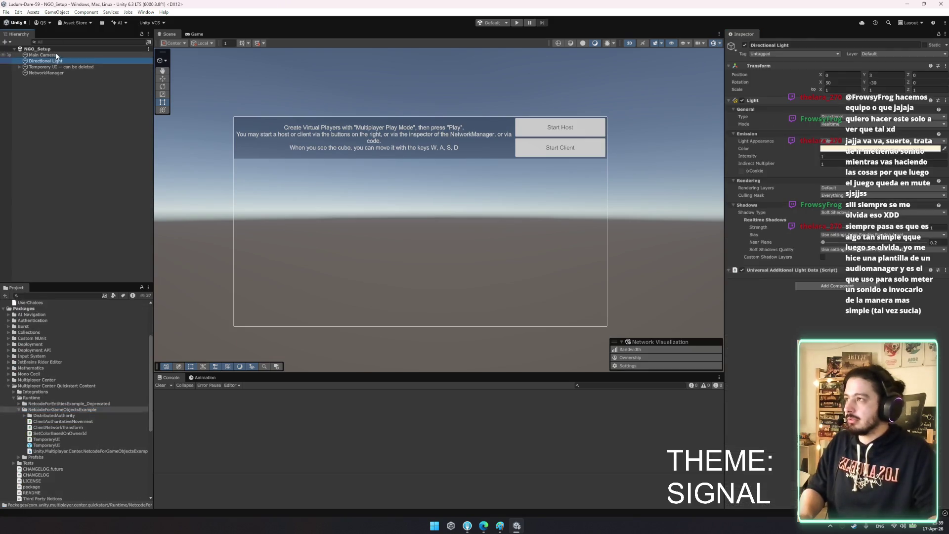
click(42, 55)
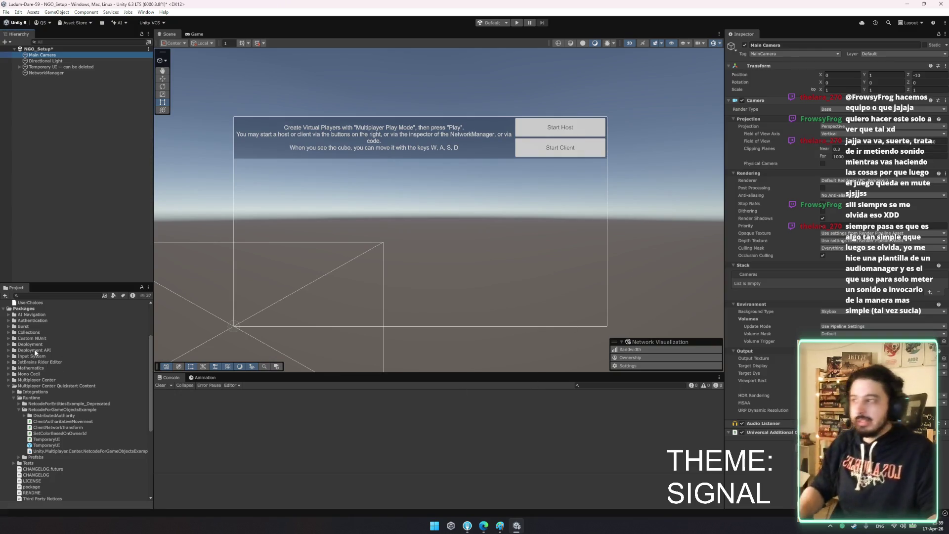
Select the NGO_Setup scene asset and save the scene with Ctrl+S
scroll(37, 354, up, 3)
click(4, 375)
click(40, 322)
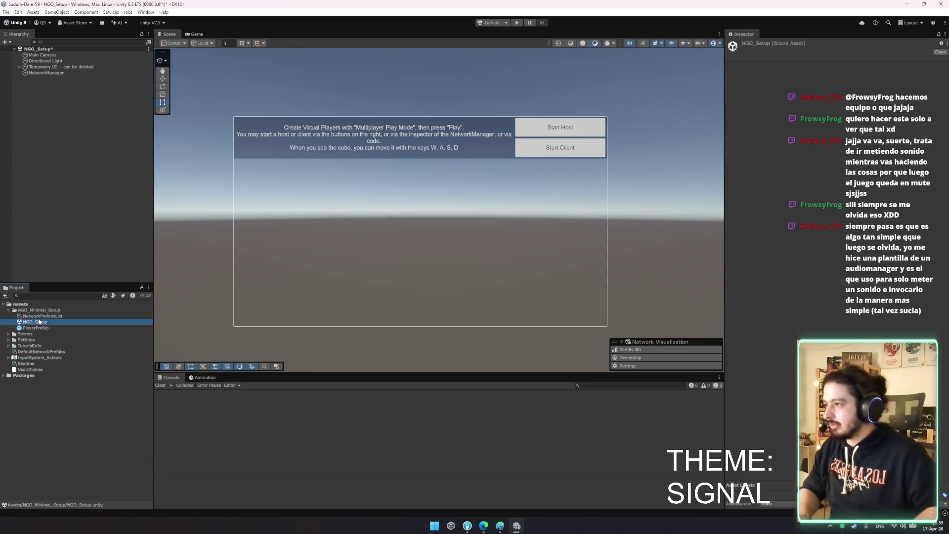
click(38, 310)
key(ctrl+s)
click(468, 528)
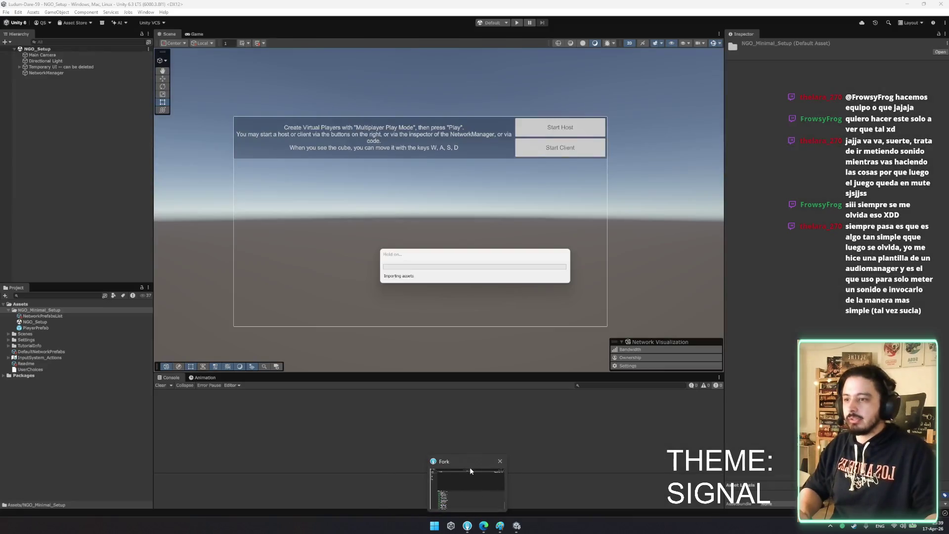
In Fork, stage all local changes except EditorBuildSettings.asset
click(469, 466)
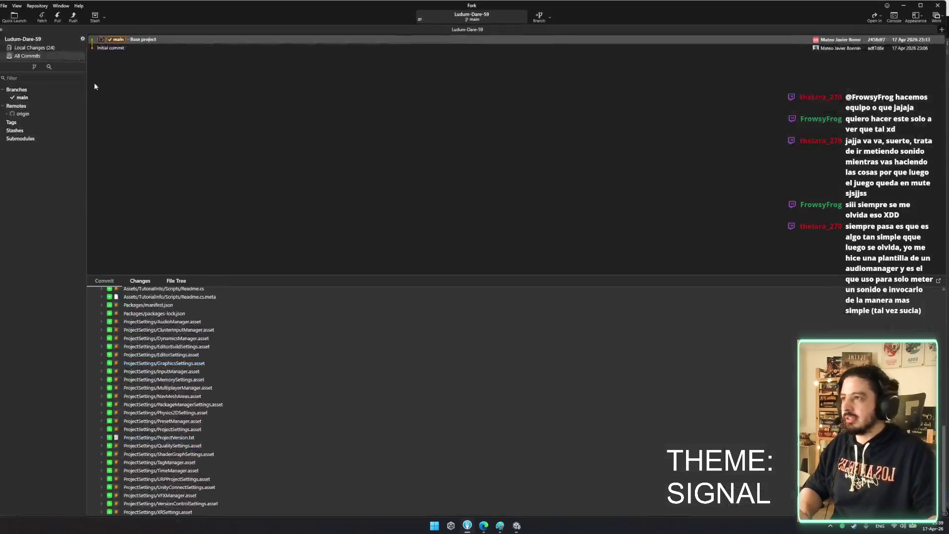
click(35, 48)
click(191, 125)
key(ctrl+a)
key(Return)
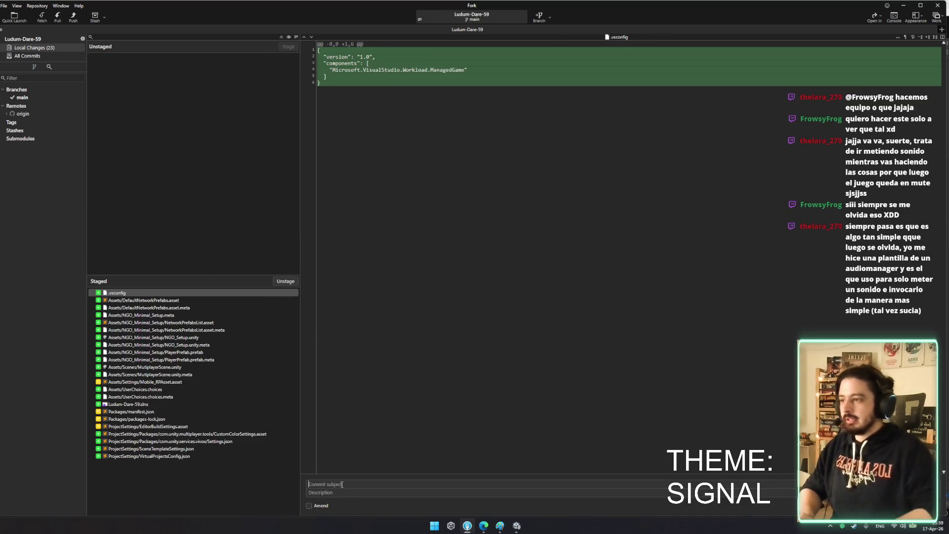
click(162, 428)
double_click(162, 428)
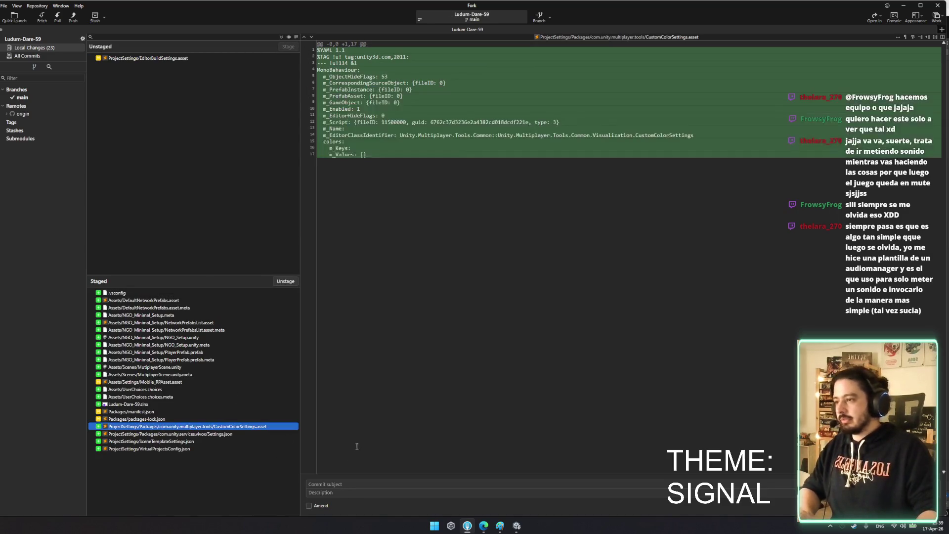
Commit the staged files with a subject about adding packages for the multiplayer game
click(351, 485)
text(Added package)
text( org)
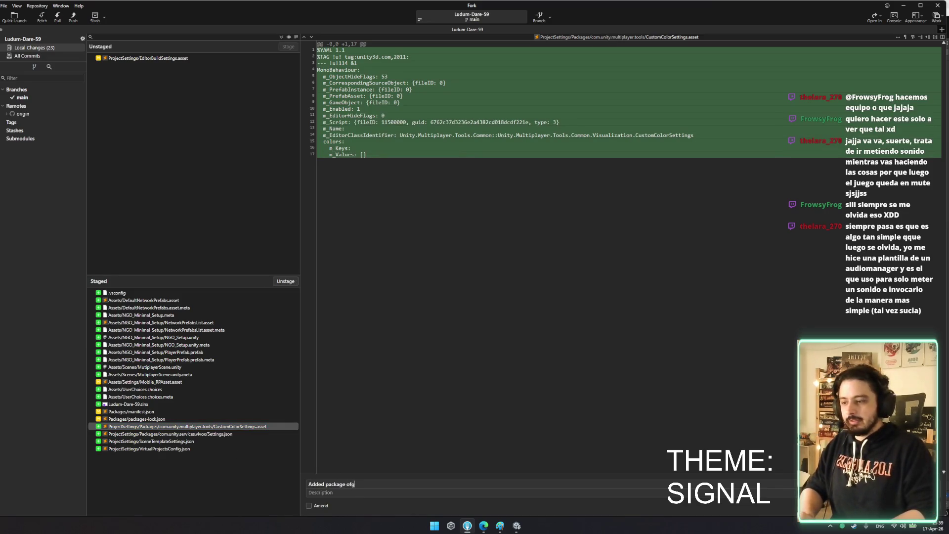
key(BackSpace)
key(BackSpace)
text(f the mul)
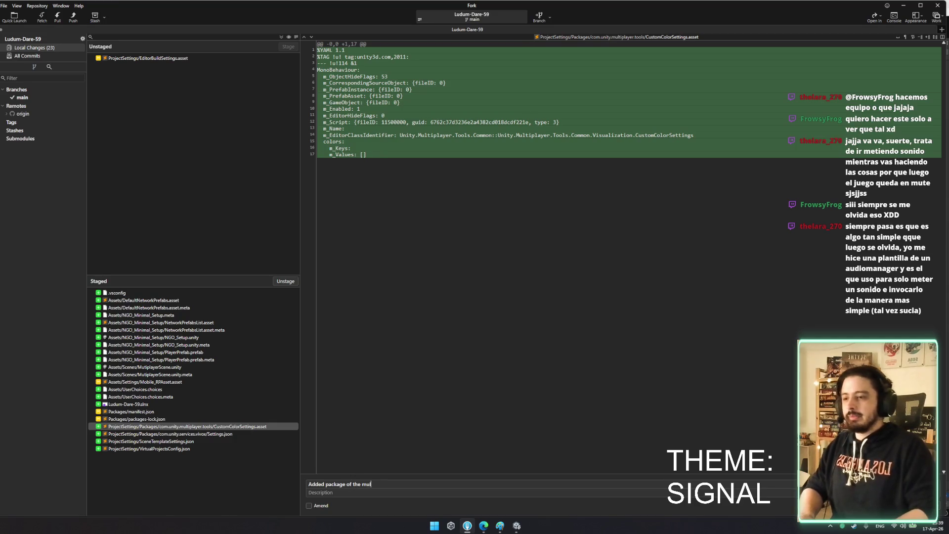
text(tiplayer game)
key(BackSpace)
key(BackSpace)
key(BackSpace)
text(gome)
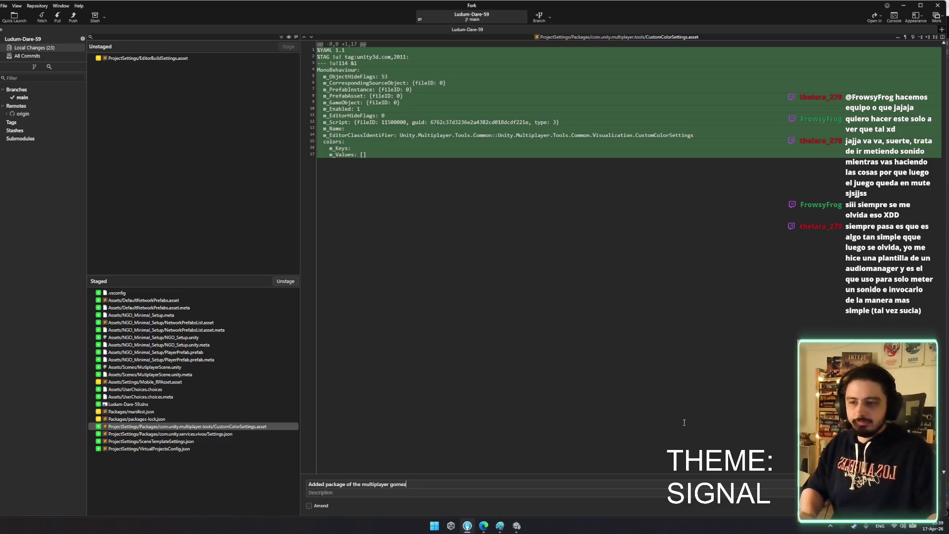
key(ctrl+Return)
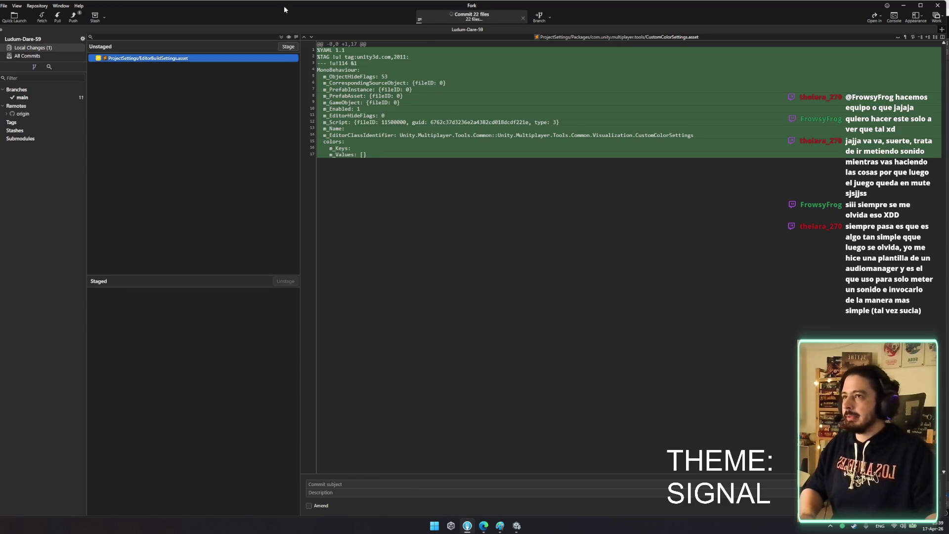
Push main to origin and minimize Fork
click(75, 21)
click(509, 283)
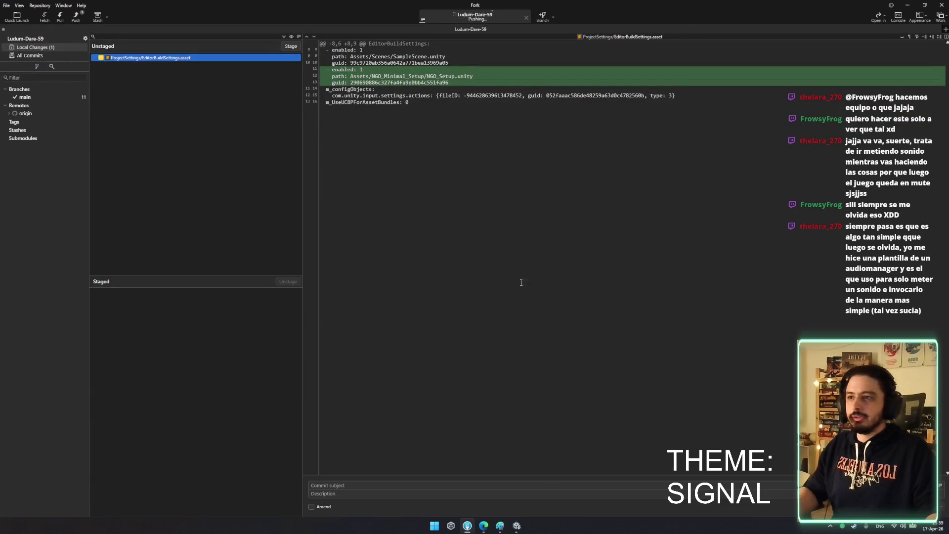
click(907, 7)
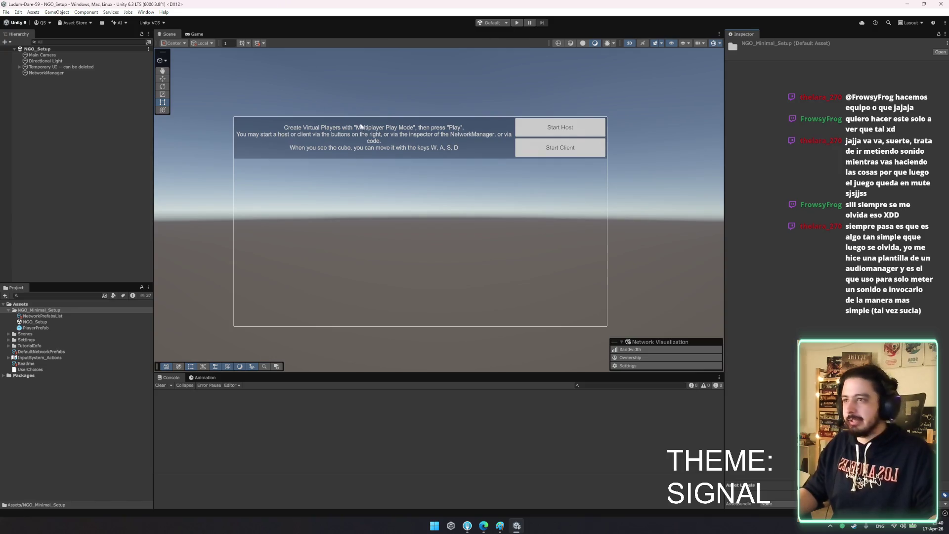
click(64, 67)
key(Right)
key(Down)
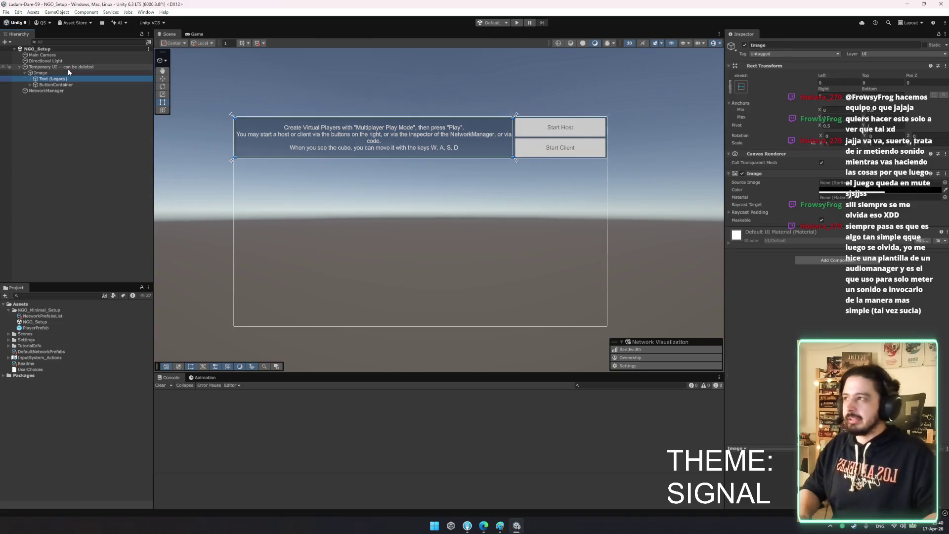
key(Left)
key(Left)
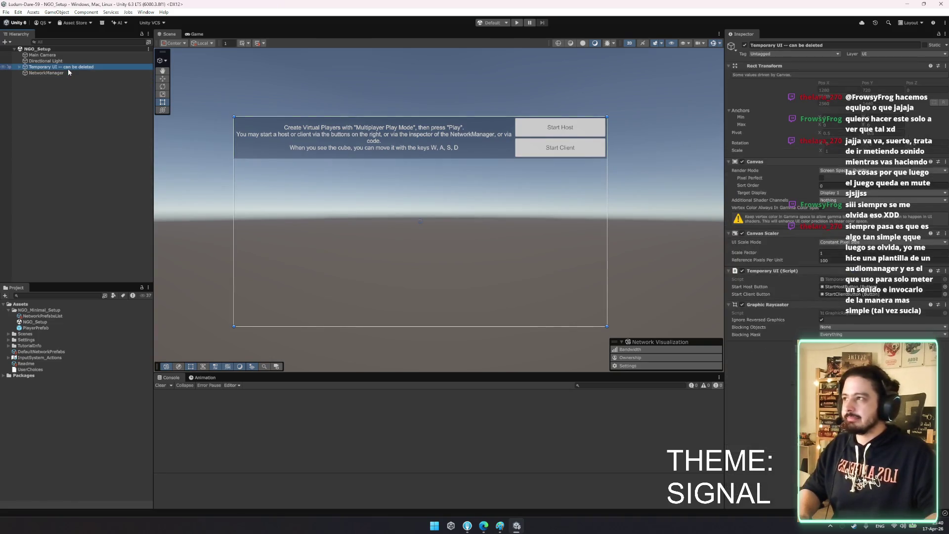
mouse_move(562, 222)
mouse_down()
mouse_move(491, 248)
mouse_move(504, 239)
mouse_move(517, 274)
mouse_up()
key(f)
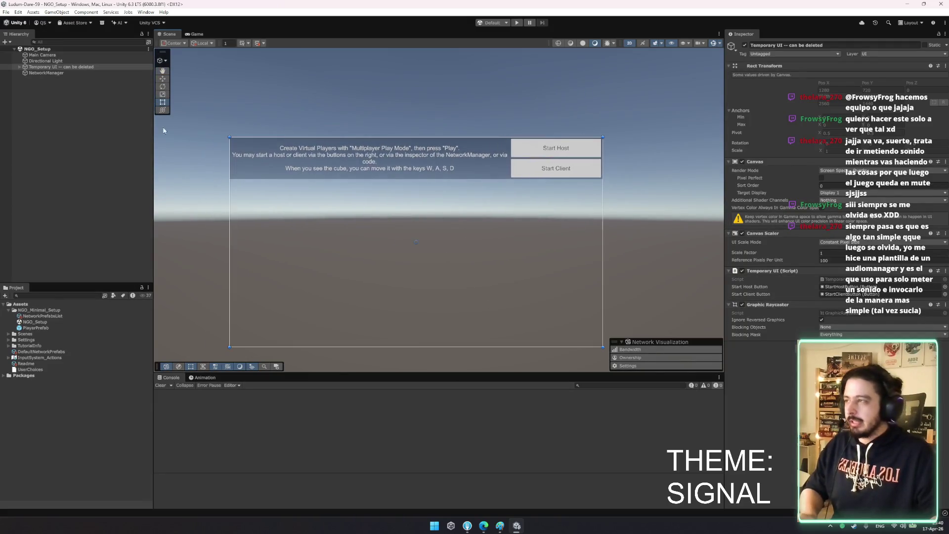
click(97, 296)
click(38, 310)
drag(37, 334, 38, 337)
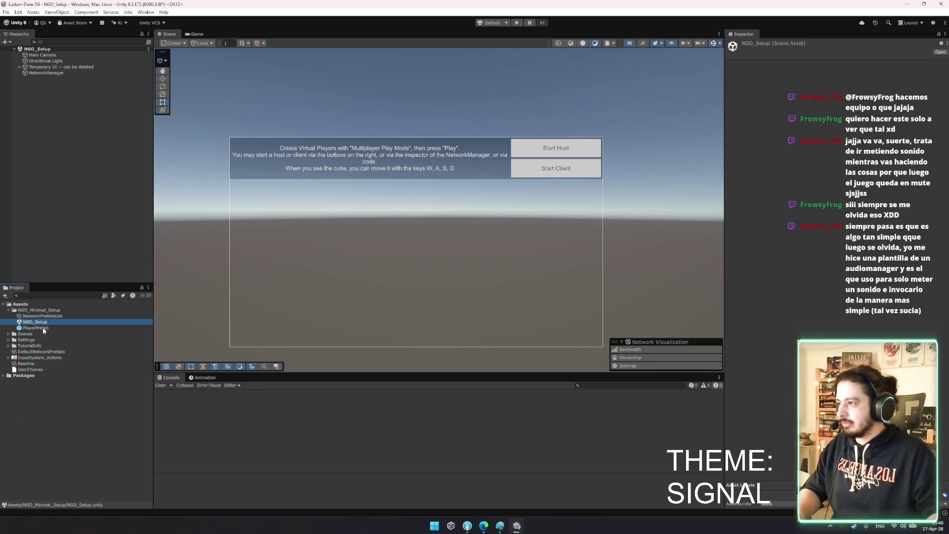
click(35, 328)
scroll(781, 247, down, 4)
click(840, 377)
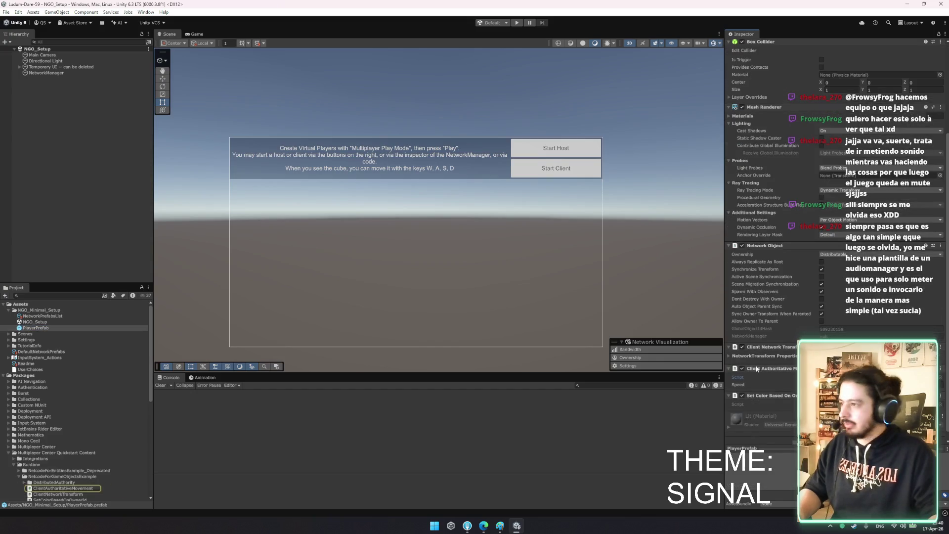
click(5, 365)
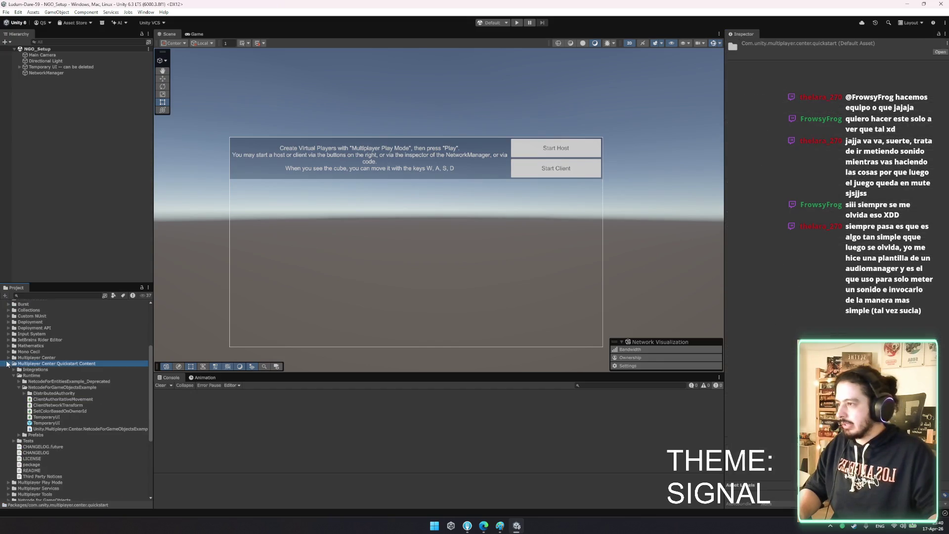
key(Left)
scroll(50, 370, up, 3)
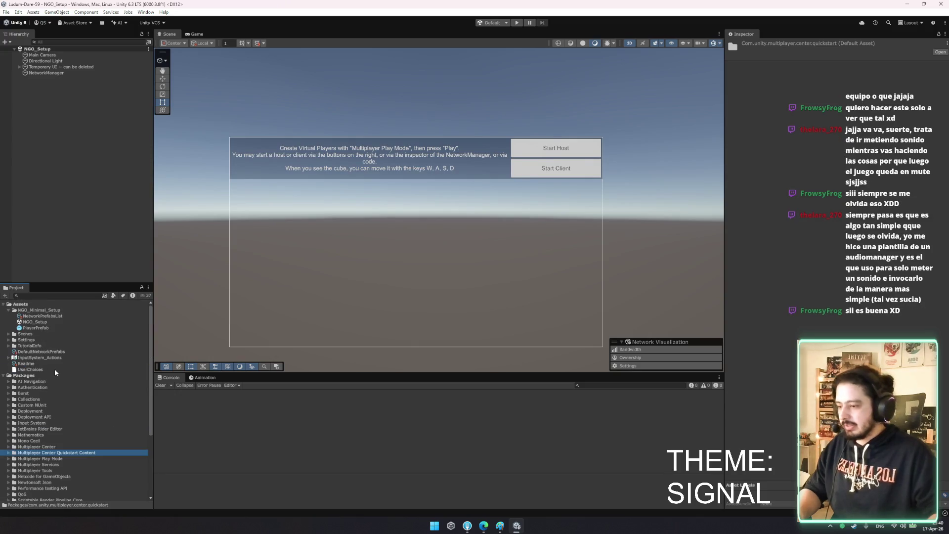
right_click(20, 306)
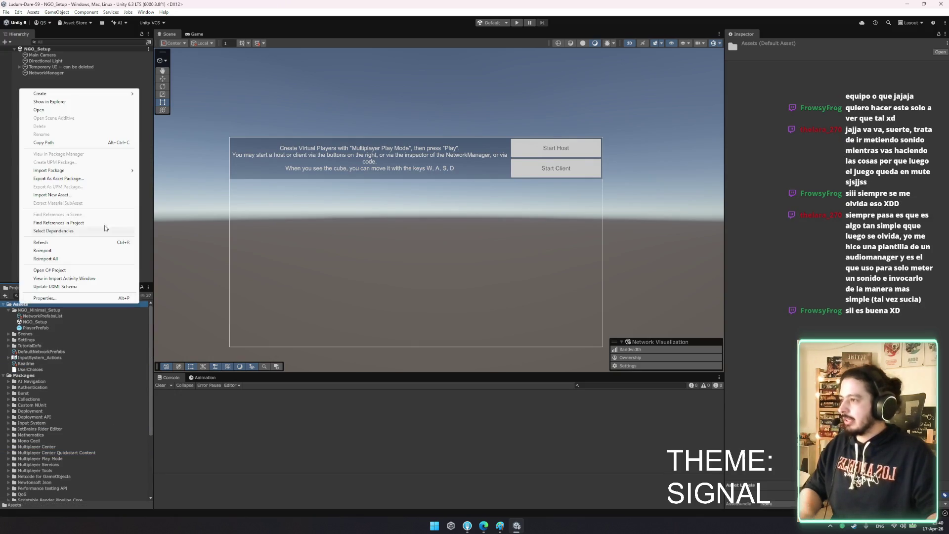
Create a folder named Scripts under Assets
mouse_move(124, 94)
click(182, 93)
text(Scrip)
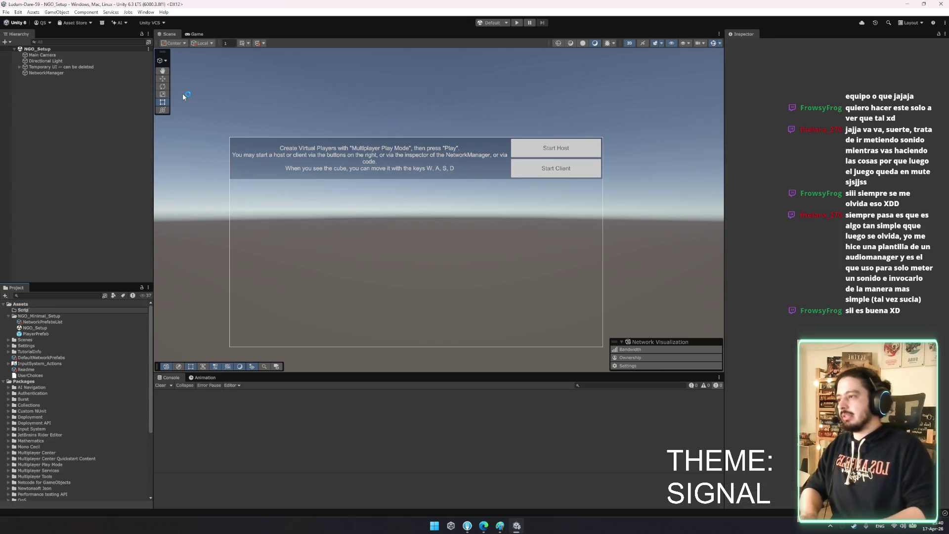
key(BackSpace)
key(BackSpace)
key(BackSpace)
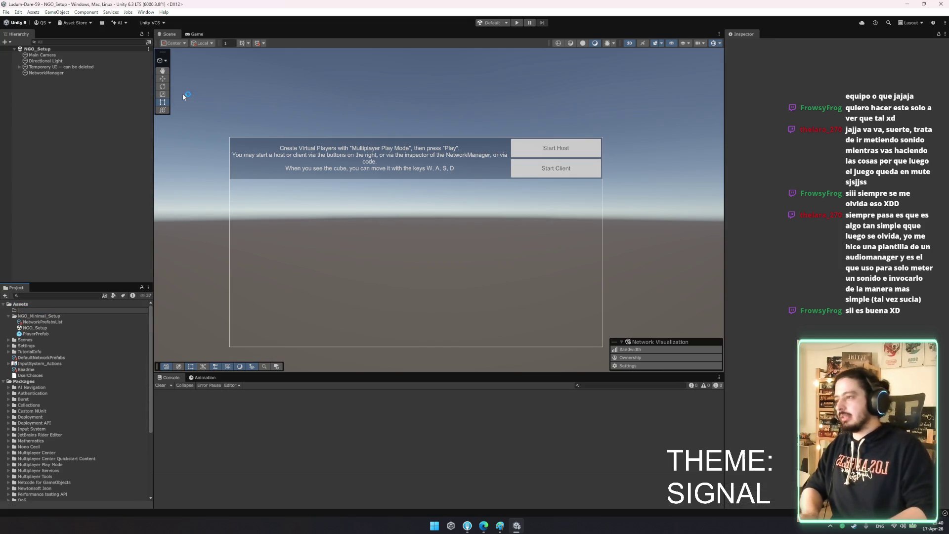
text(Scripts)
key(Return)
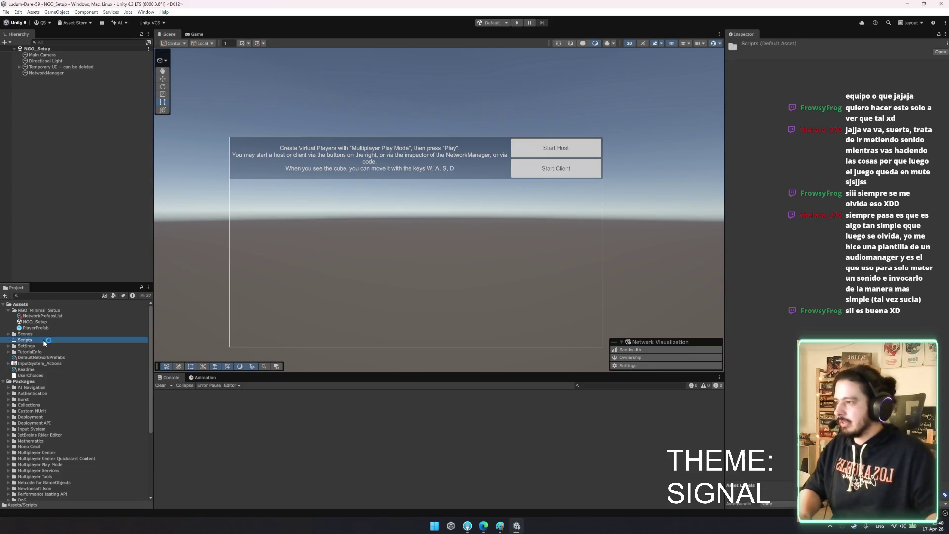
Add a MonoBehaviour script named PlayerController inside Scripts
right_click(43, 339)
mouse_move(99, 130)
click(210, 150)
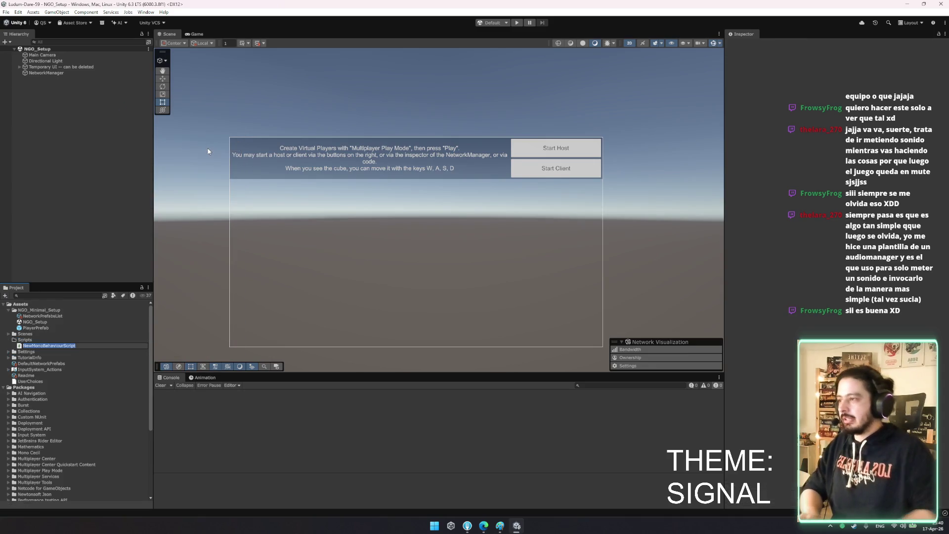
text(PlayerController)
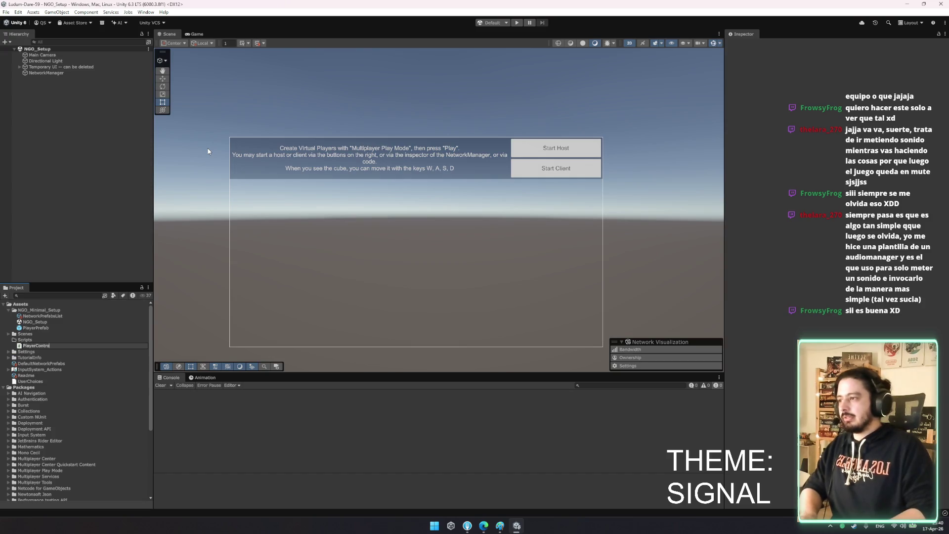
key(Return)
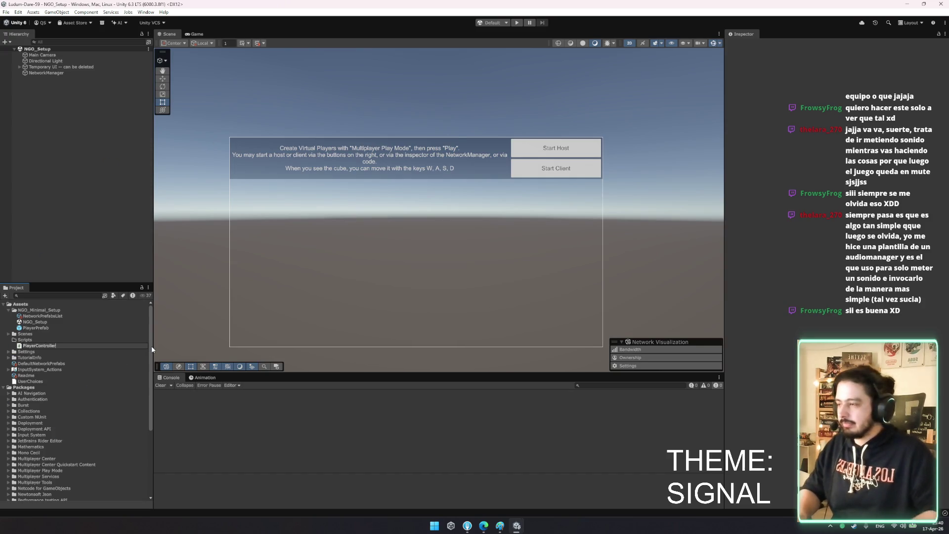
Add a second MonoBehaviour script named PlayerCameraController, then select both scripts
click(37, 345)
right_click(36, 344)
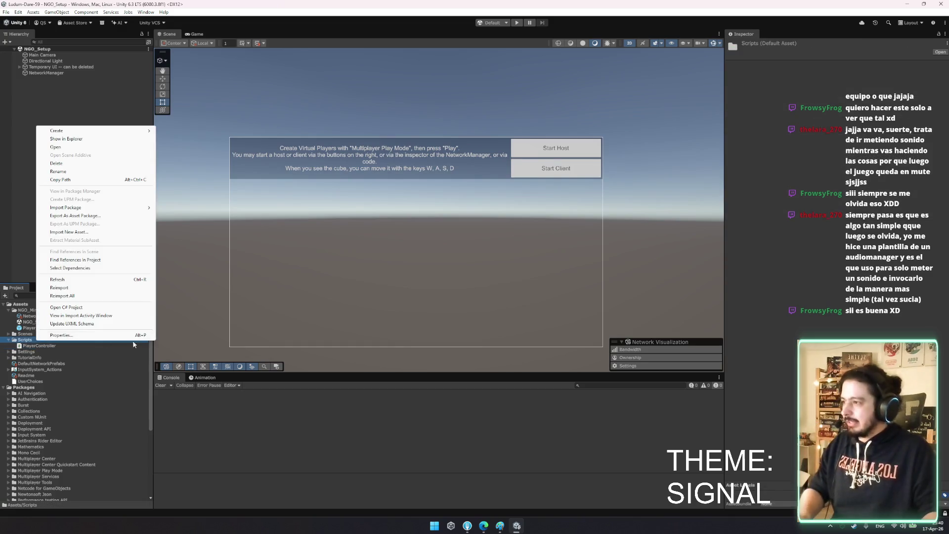
mouse_move(89, 130)
click(213, 148)
text(Ca)
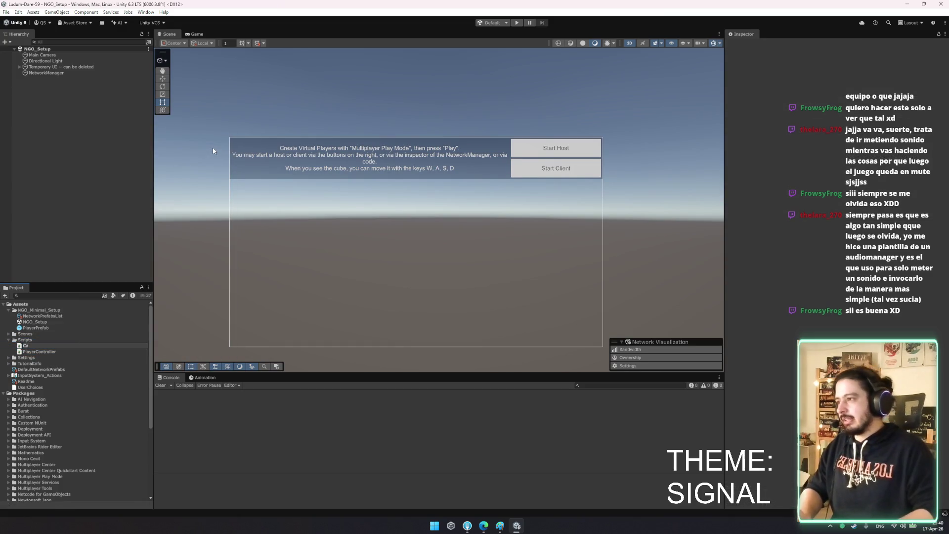
text(meraCont)
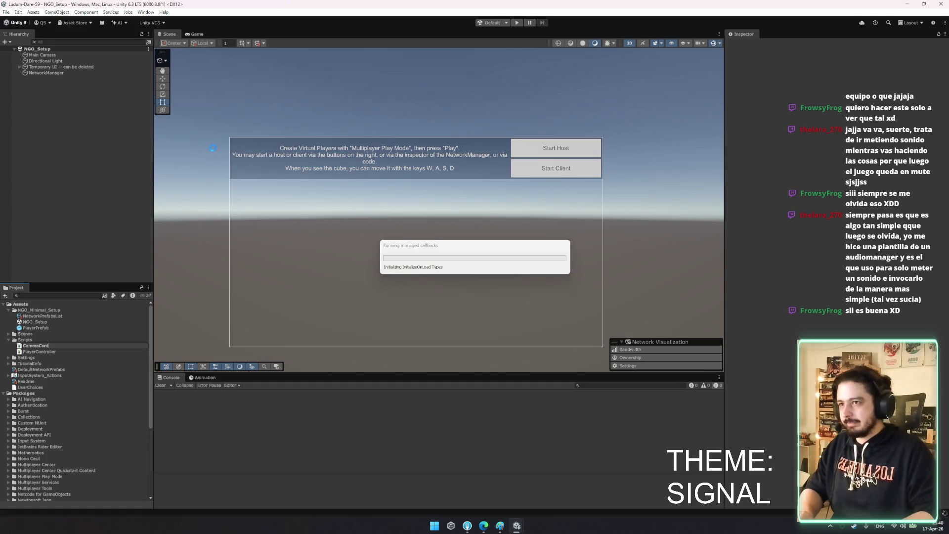
key(BackSpace)
key(BackSpace)
key(BackSpace)
text(Player)
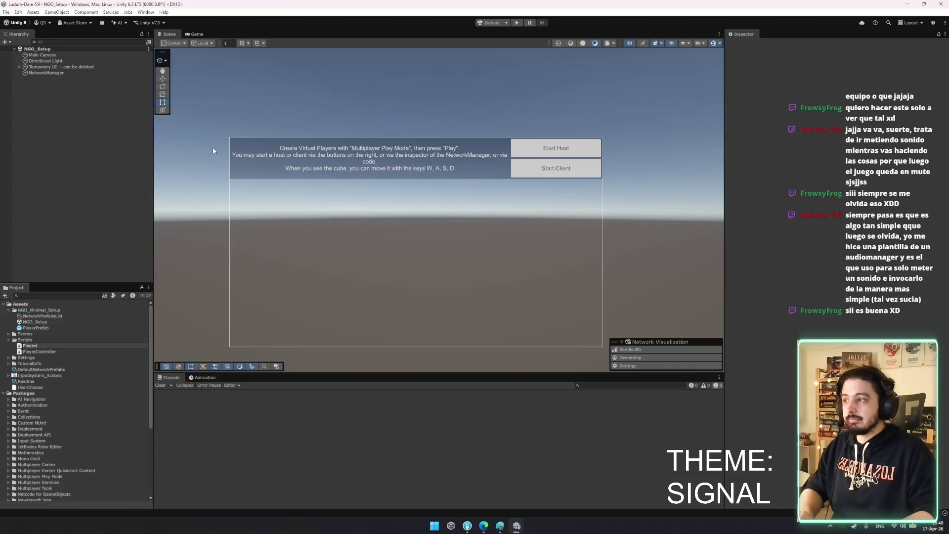
key(BackSpace)
text(CameraController)
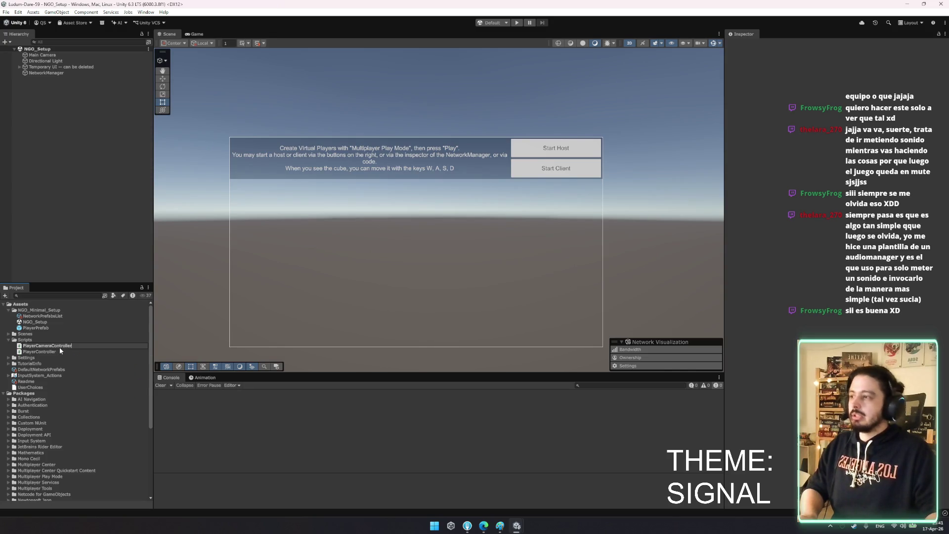
key(Return)
ctrl+click(79, 352)
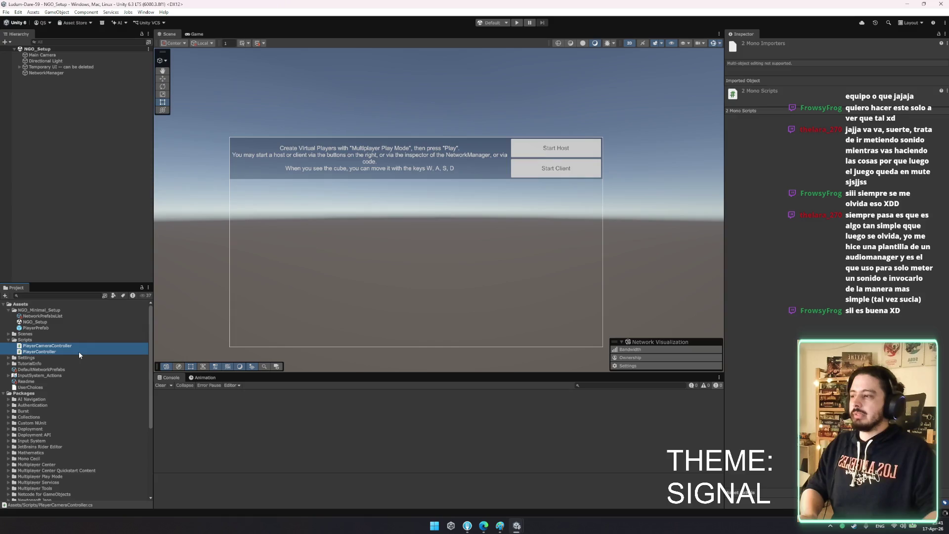
Open both selected scripts in Visual Studio, toggle Play mode, then deselect them
key(Return)
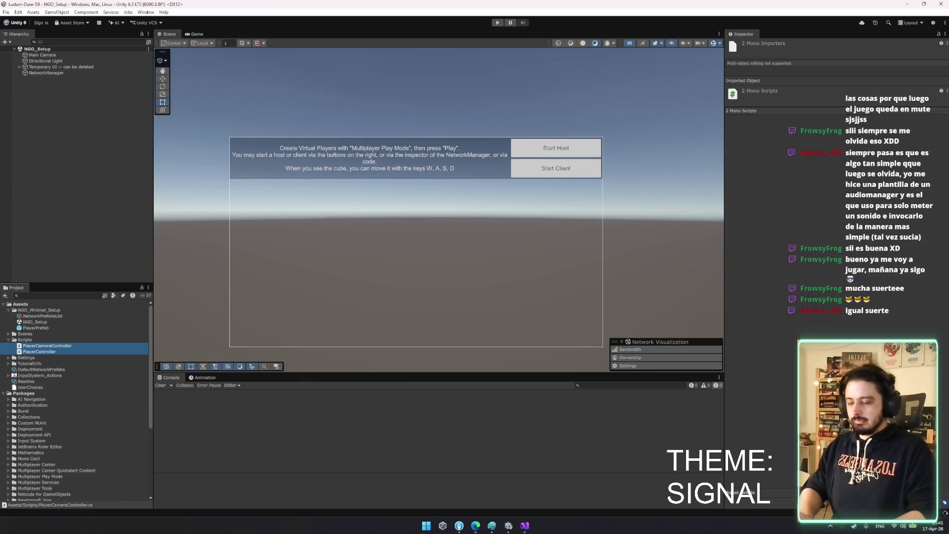
key(ctrl+p)
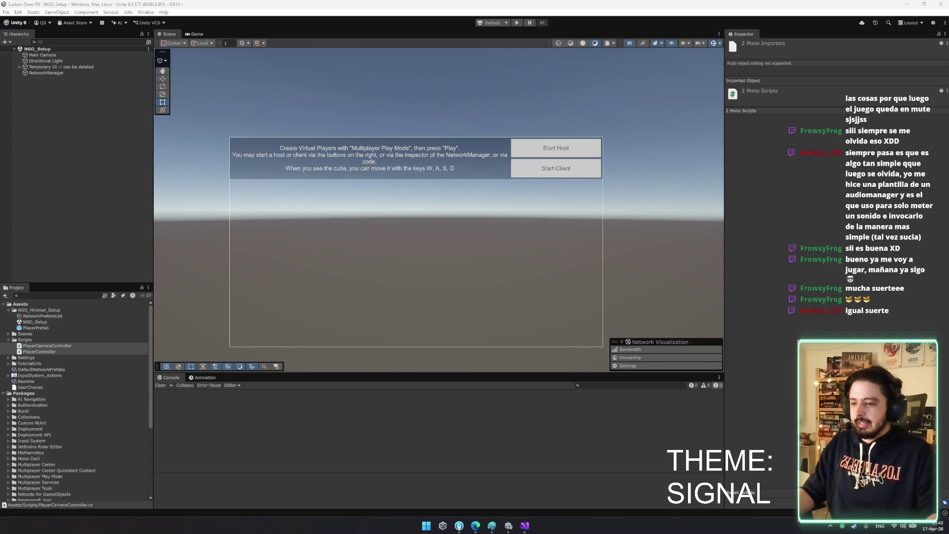
click(74, 111)
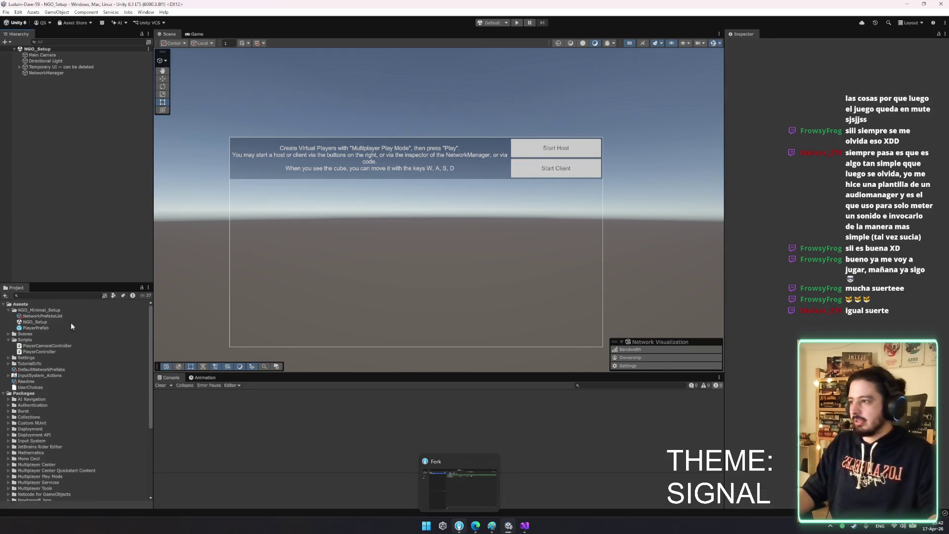
Open PlayerController.cs from Unity's Project panel in Visual Studio
click(49, 352)
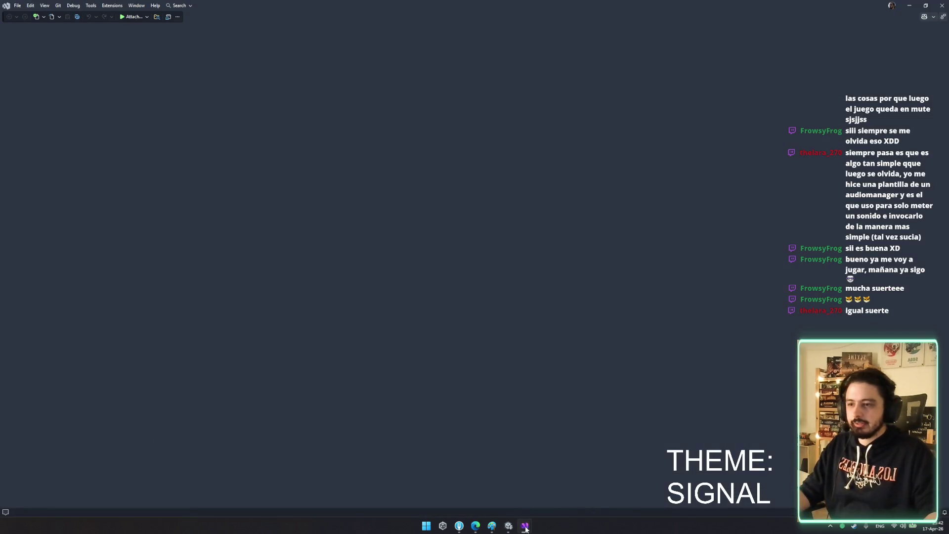
click(509, 525)
double_click(40, 347)
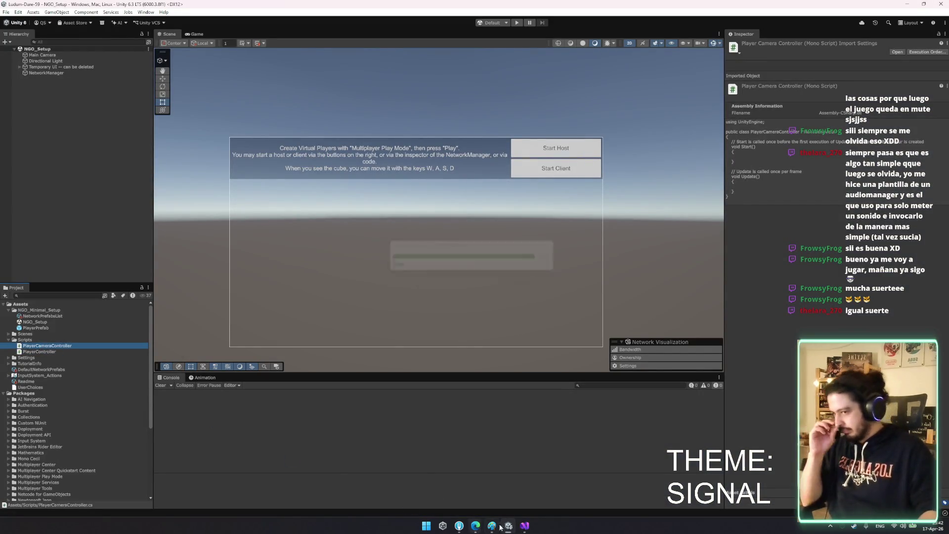
mouse_move(525, 525)
click(501, 480)
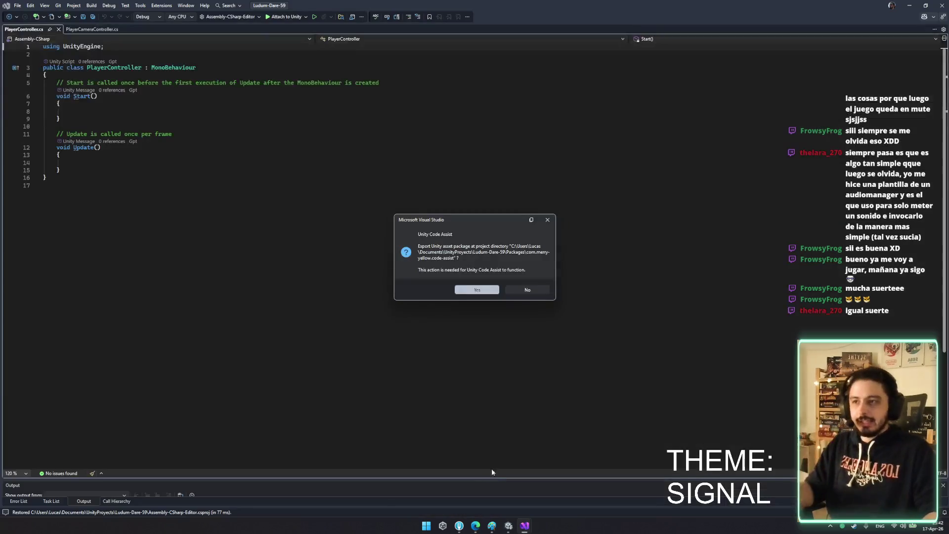
Approve the Unity Code Assist export, then delete the default Start and Update methods
click(482, 291)
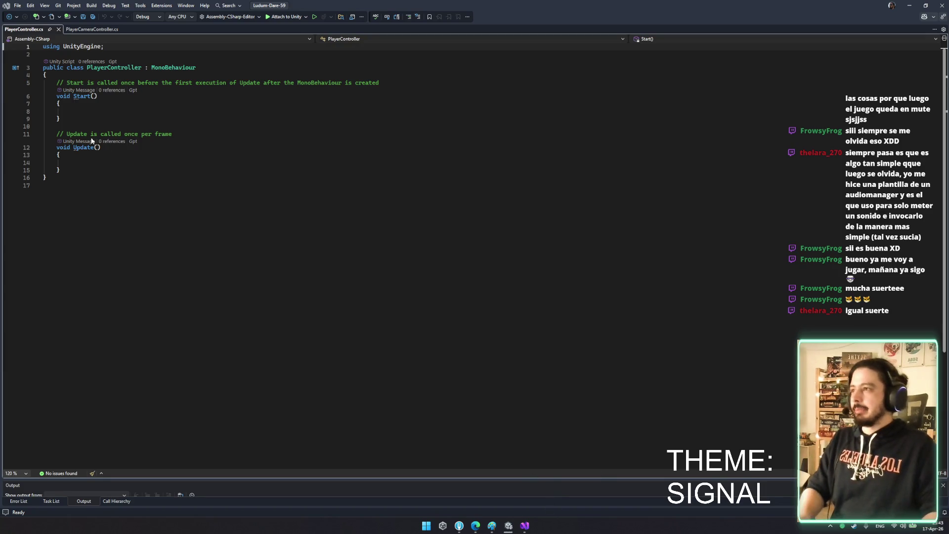
drag(60, 91, 98, 162)
key(Delete)
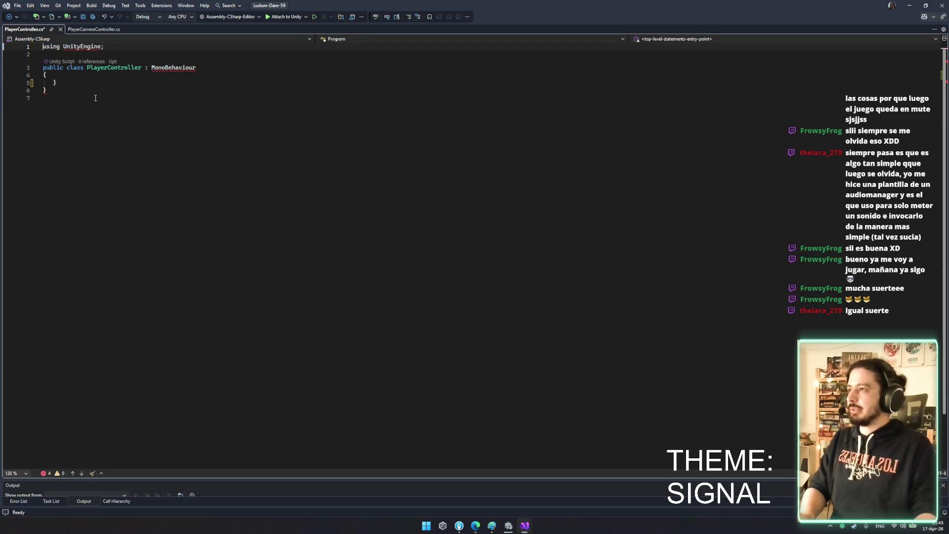
Declare public float fields speed, jumpForce and gravity, and save
click(87, 83)
key(BackSpace)
text(public vo)
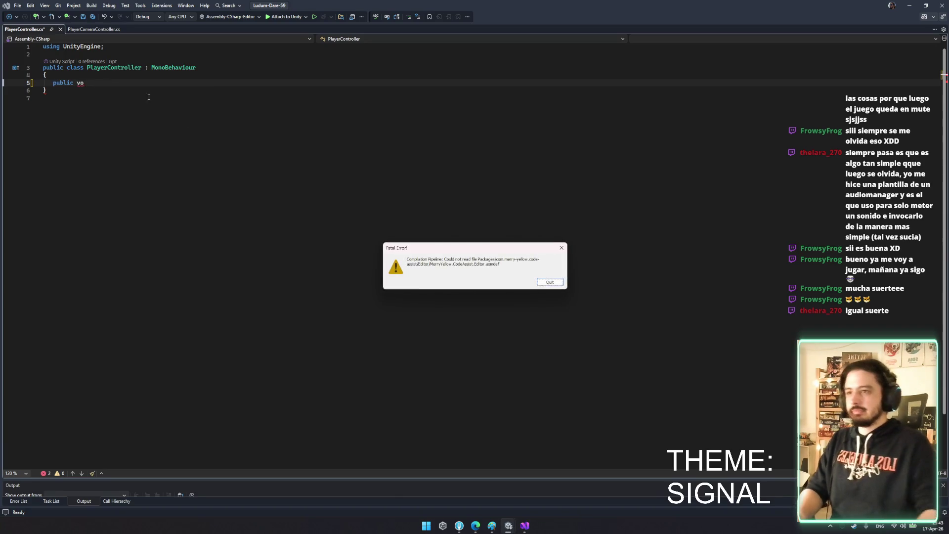
click(559, 284)
key(BackSpace)
key(BackSpace)
text(float speed;)
key(Return)
text(public float)
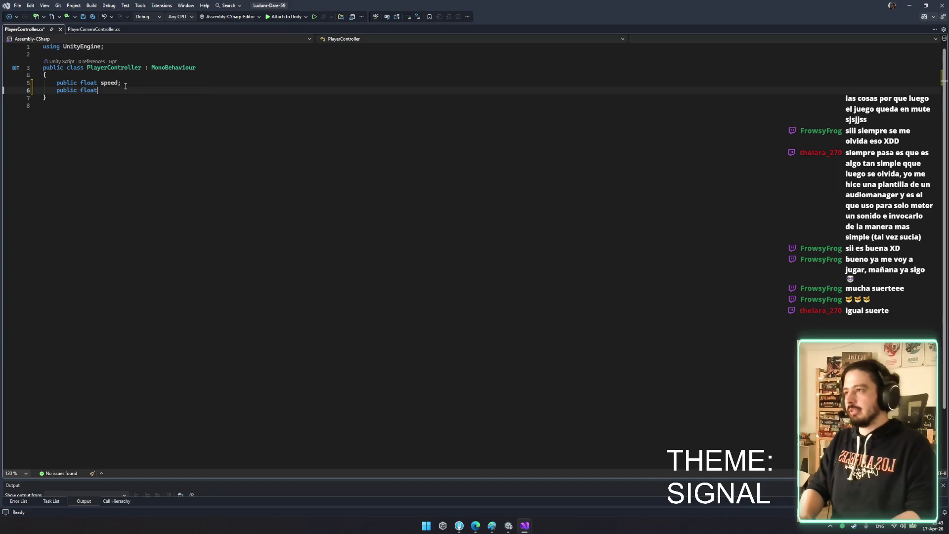
key(Tab)
key(Return)
text(public float )
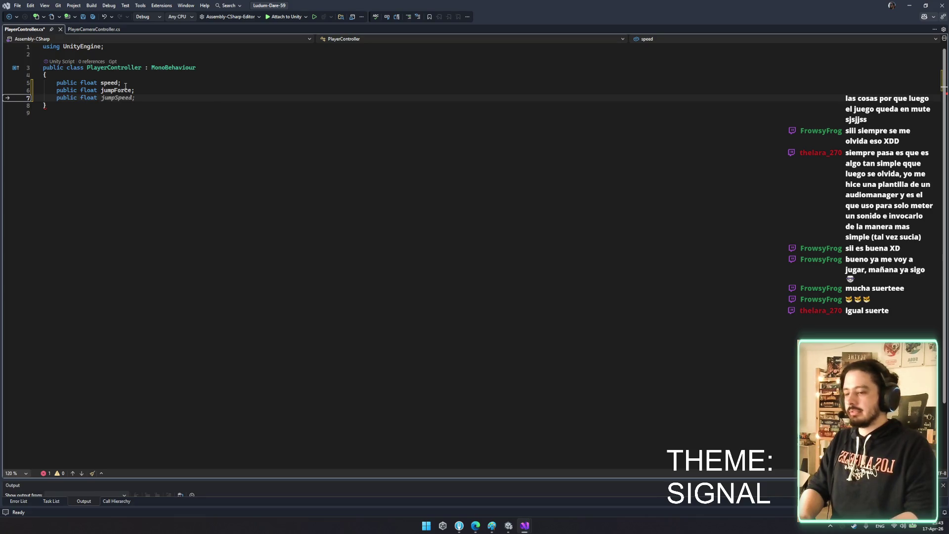
text(gra)
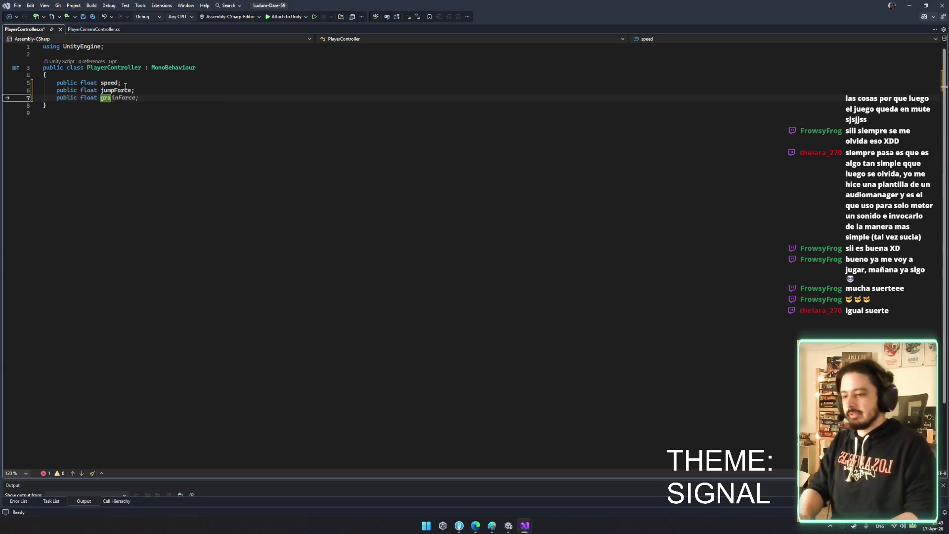
text(vity;)
key(ctrl+s)
Add public float mouseSensitivity and public Transform cameraPivot fields, and save
key(Return)
key(Return)
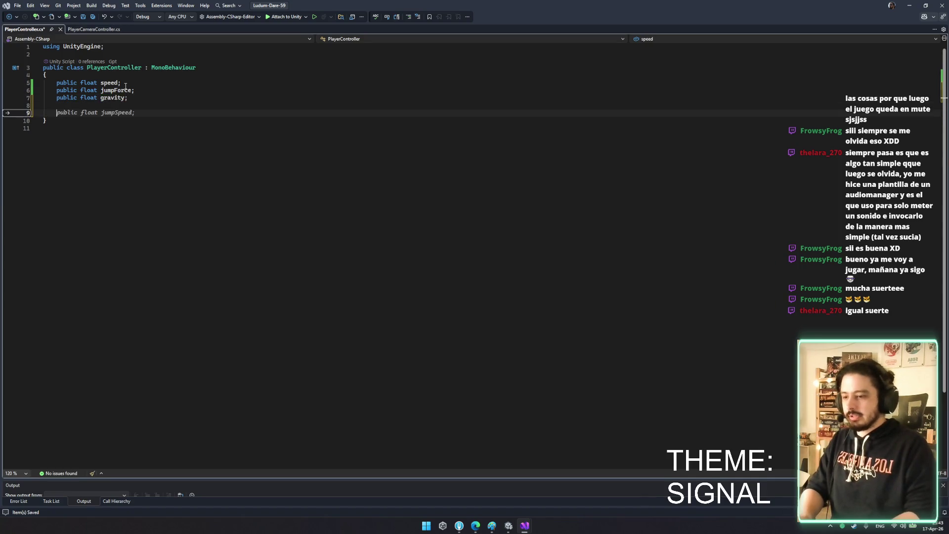
text(public float)
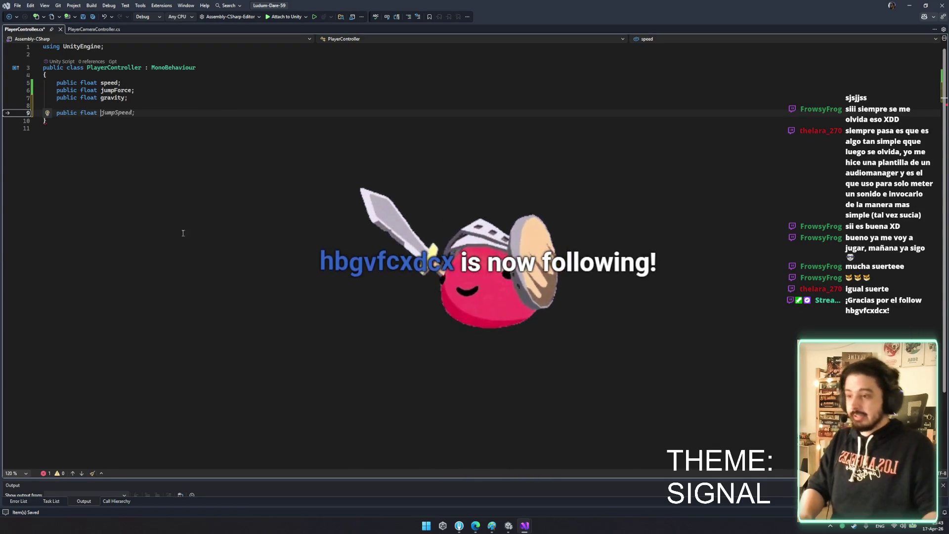
key(Escape)
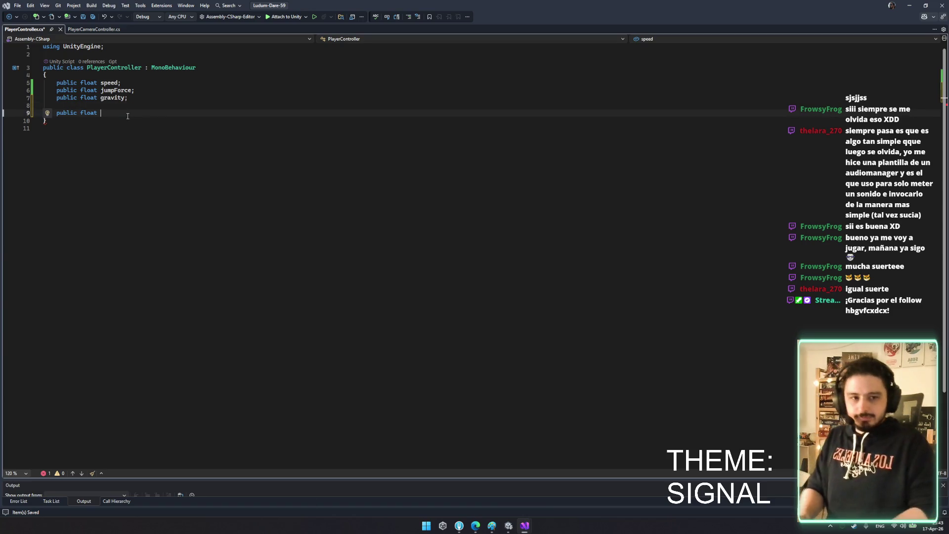
text(move)
key(BackSpace)
key(BackSpace)
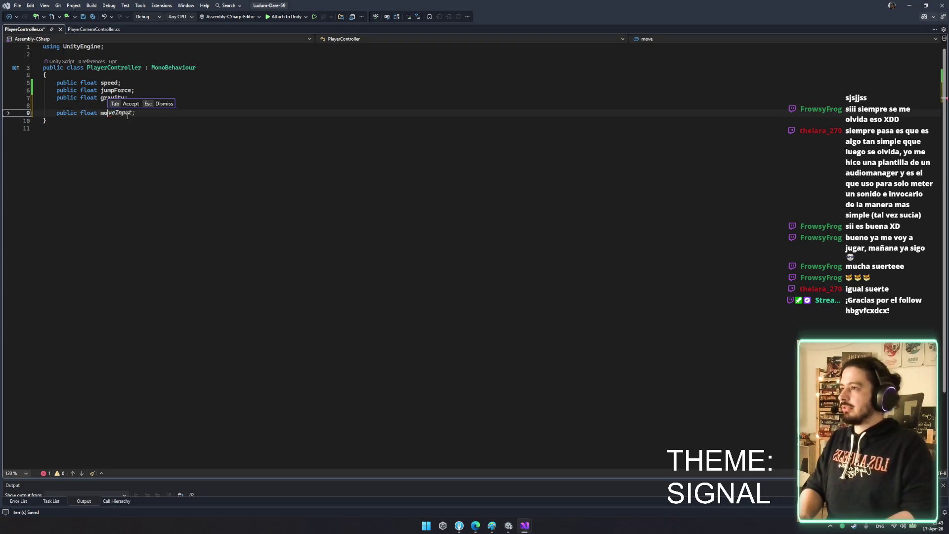
text(useSensivities;)
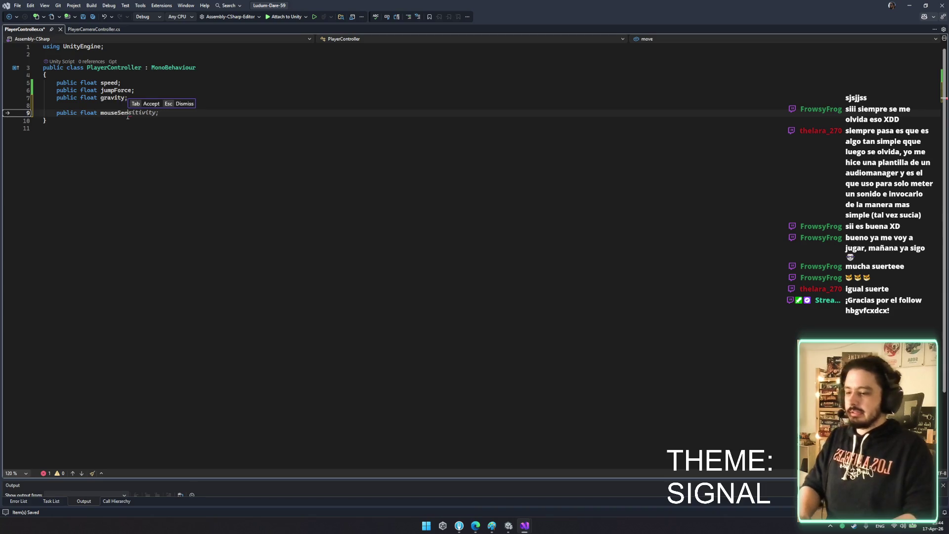
key(BackSpace)
key(ctrl+BackSpace)
text(mouse)
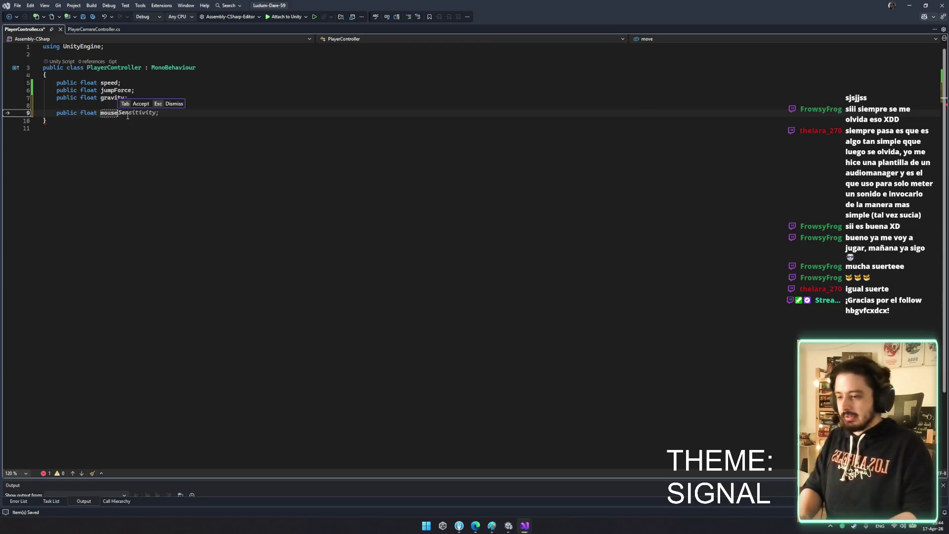
key(Tab)
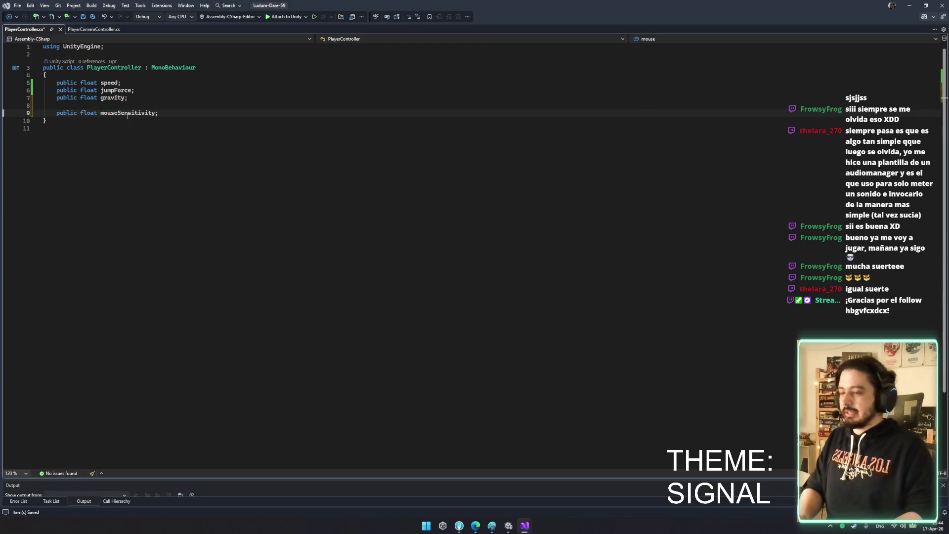
key(Return)
text(public trans)
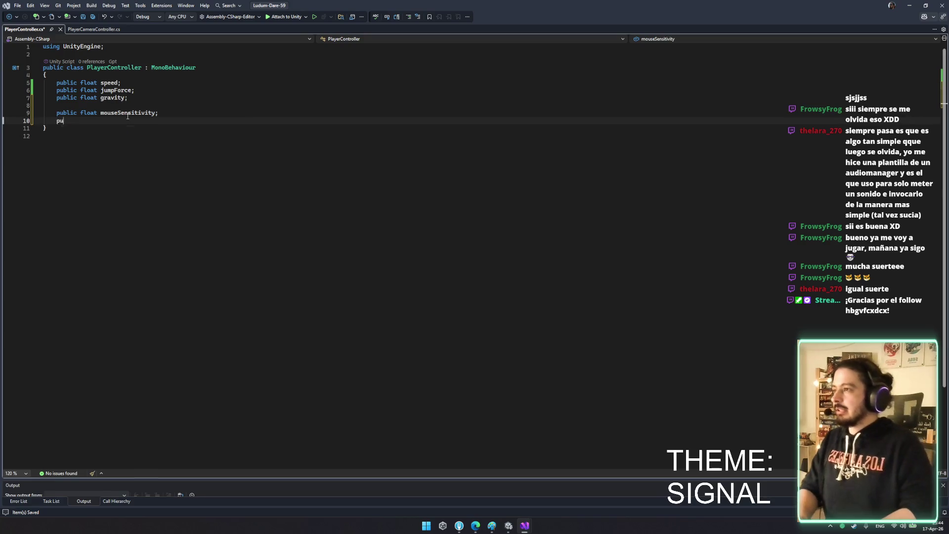
key(Down)
key(Tab)
text(cameraPiv)
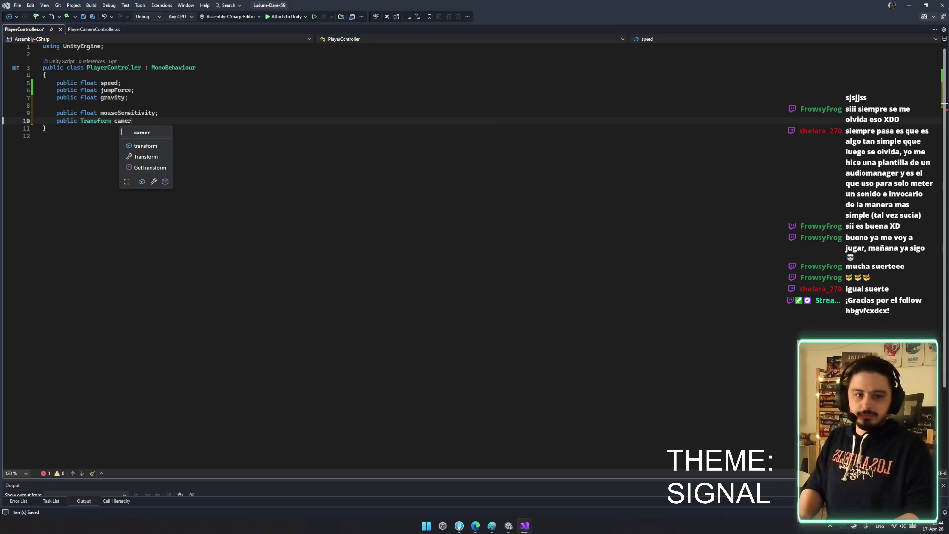
text(ot)
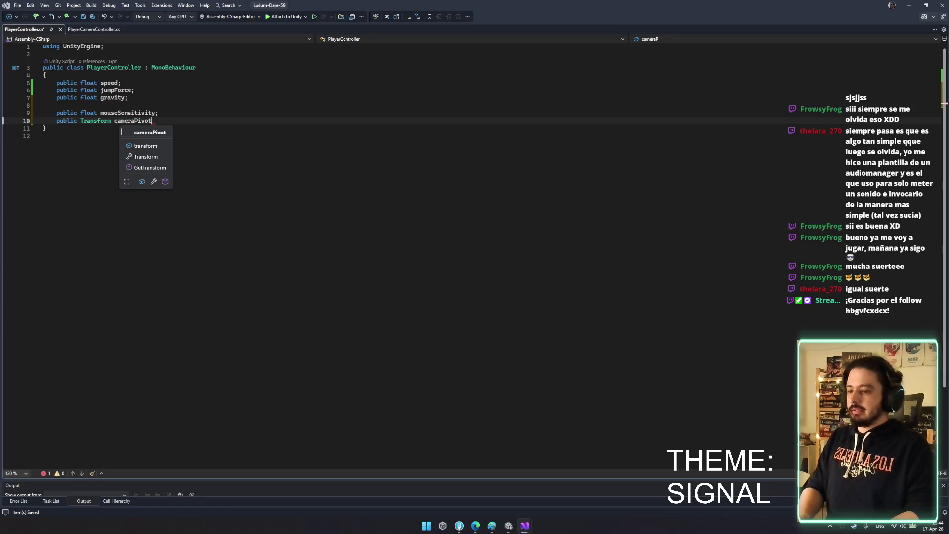
text(;)
key(ctrl+s)
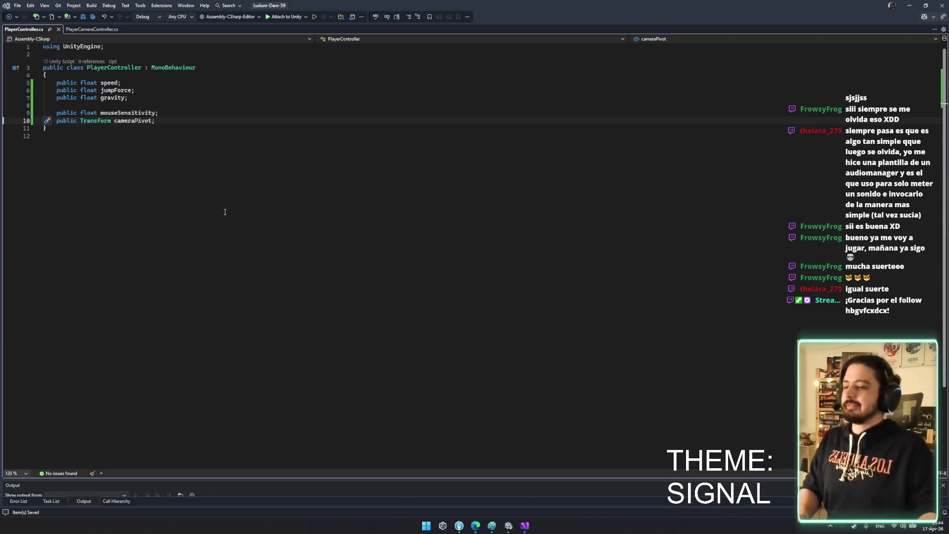
click(181, 122)
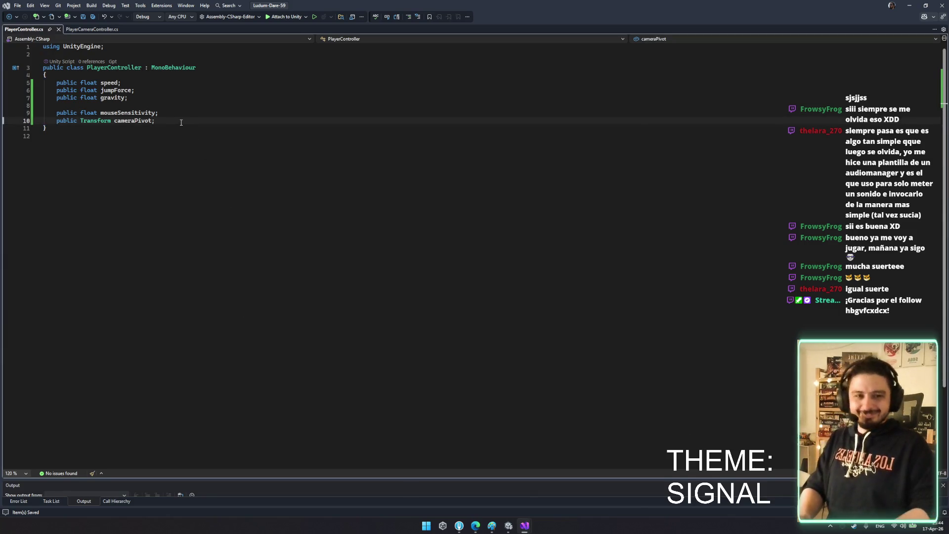
Add private float fields yVelocity and rotation
key(Return)
key(Return)
text(prui)
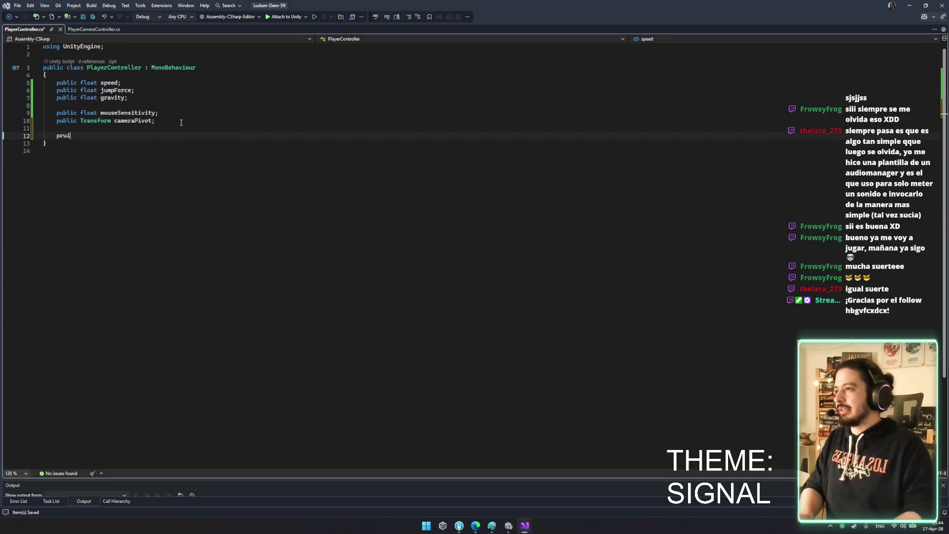
key(BackSpace)
key(BackSpace)
key(BackSpace)
text(pr)
key(Tab)
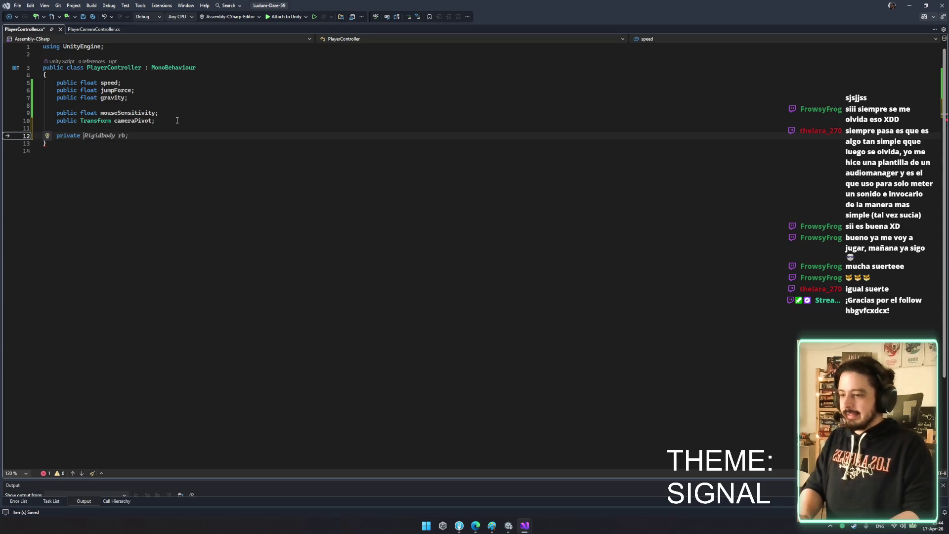
text(float yVelocity;)
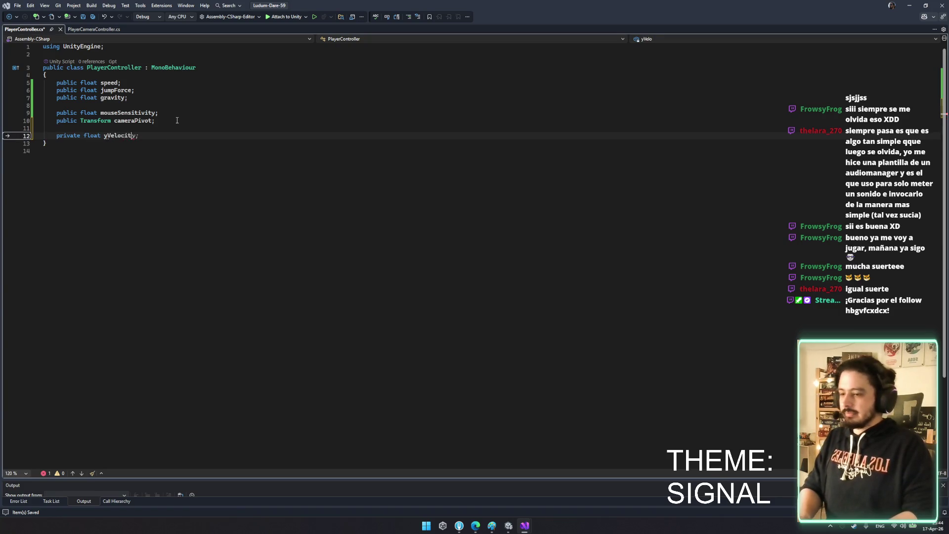
key(Return)
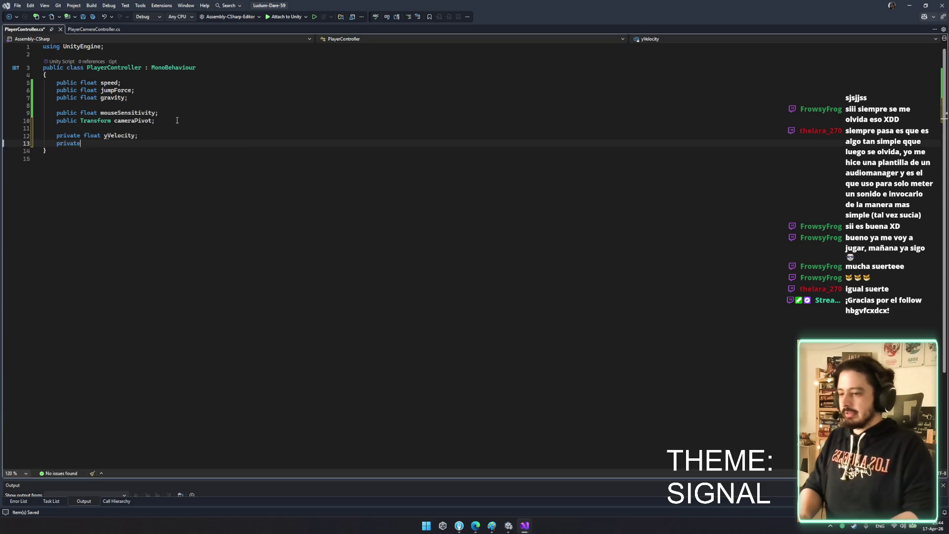
text(private fl)
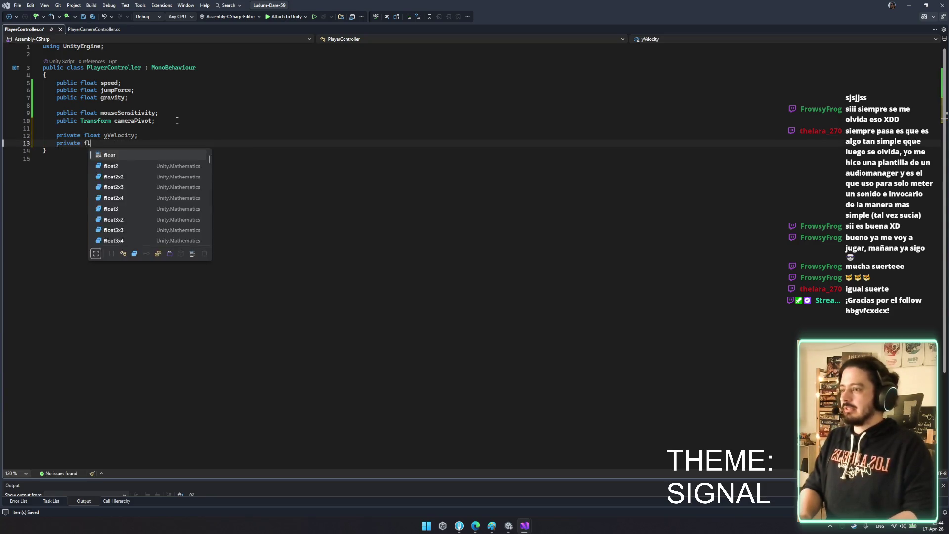
text(oat rotation;)
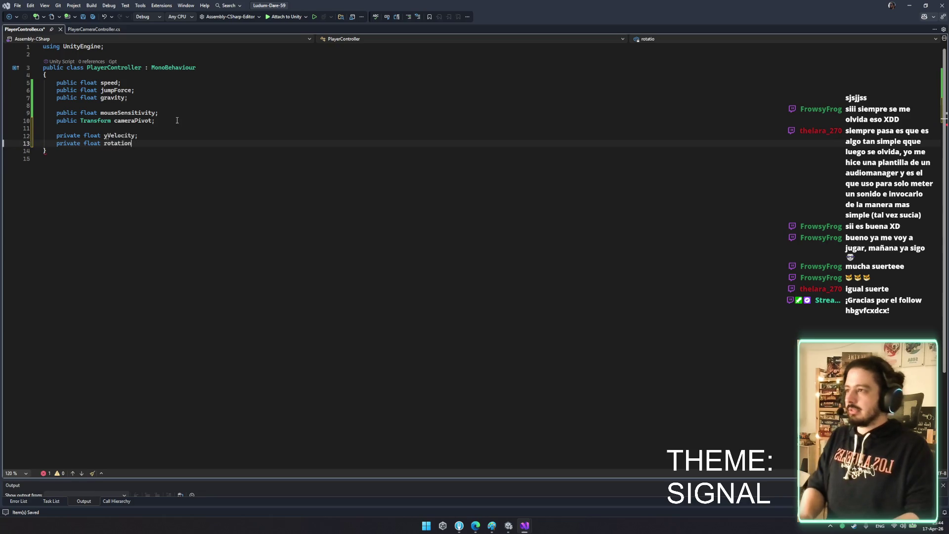
Add a CharacterController controller field and an empty Start method
key(ctrl+Return)
key(Delete)
key(End)
key(Return)
key(Return)
key(Return)
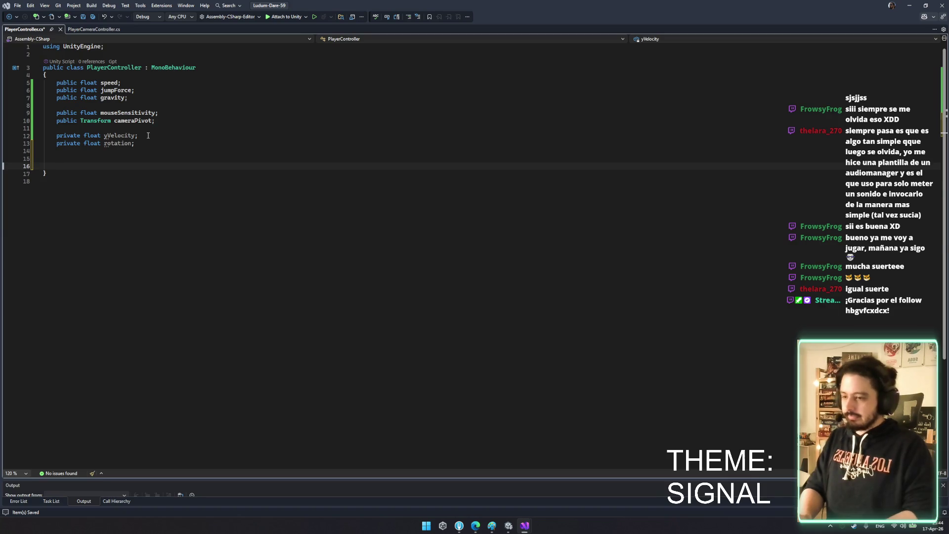
text(Character)
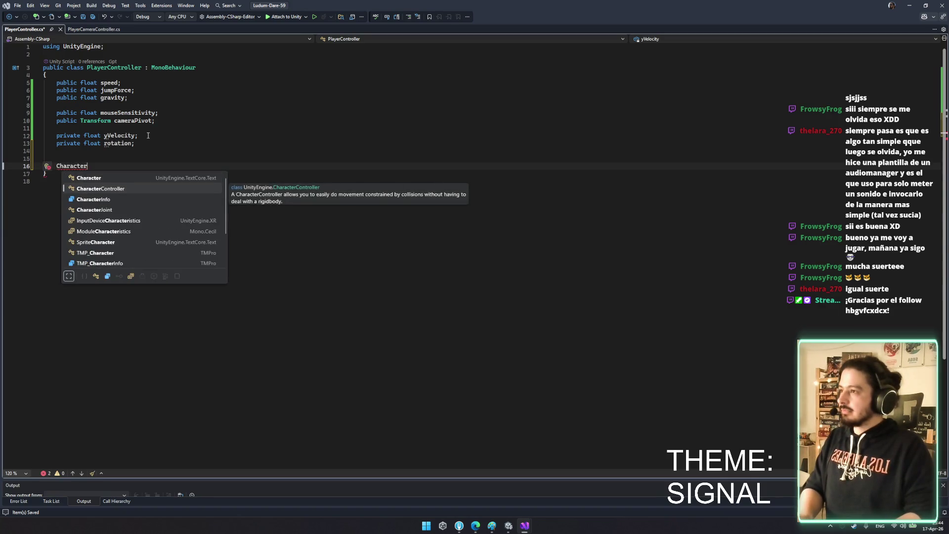
key(Tab)
text(controller;)
key(Return)
key(Return)
text(Start)
key(Tab)
key(Return)
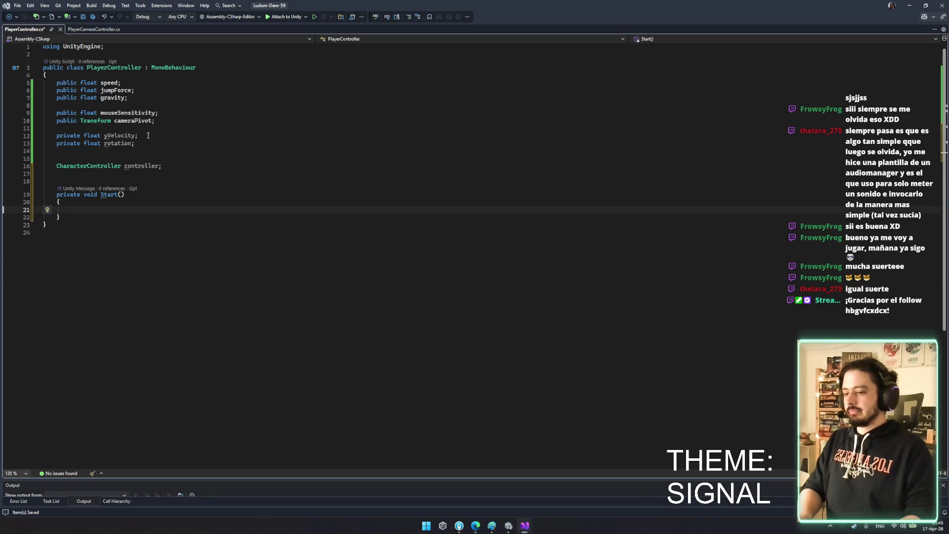
click(145, 158)
key(Delete)
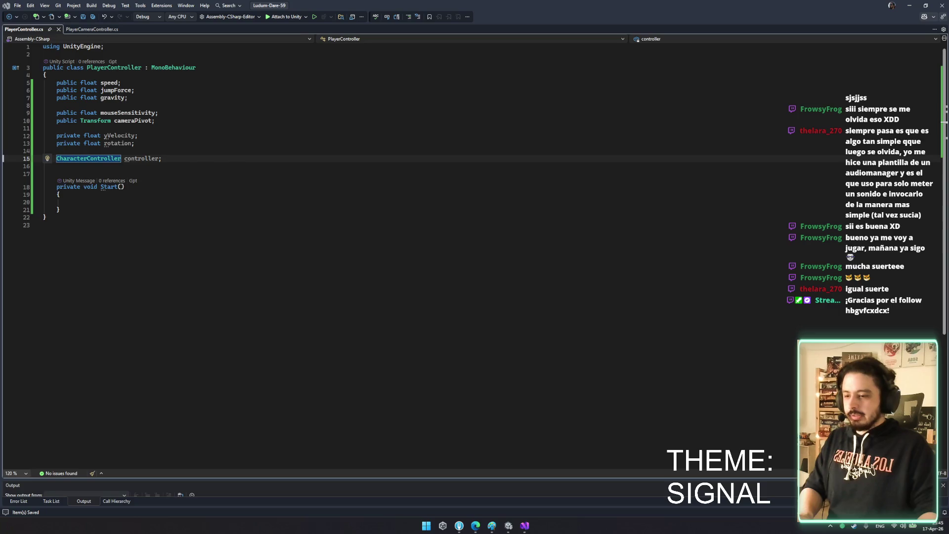
click(214, 177)
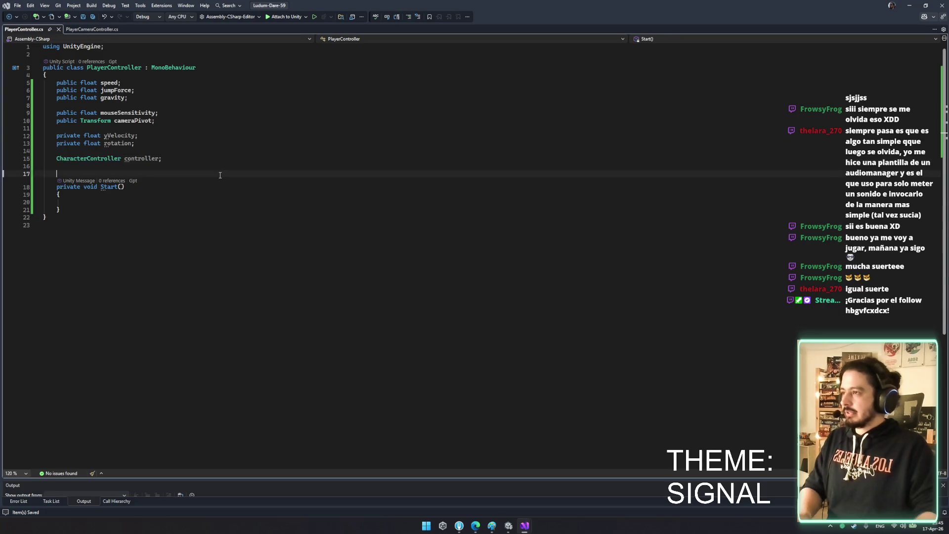
Add a public bool isLocalPlayer field below controller and save
key(Return)
key(Return)
key(Up)
key(Up)
text(public bool)
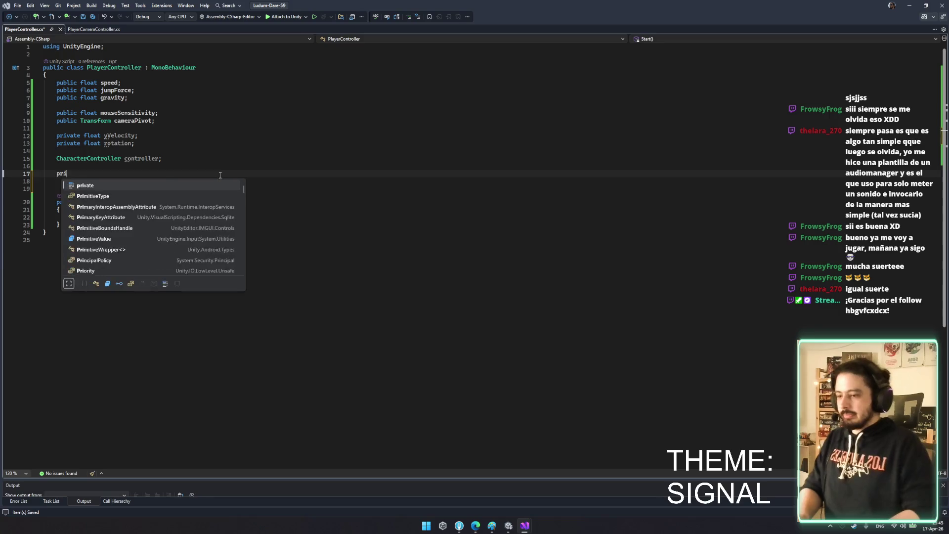
text( is)
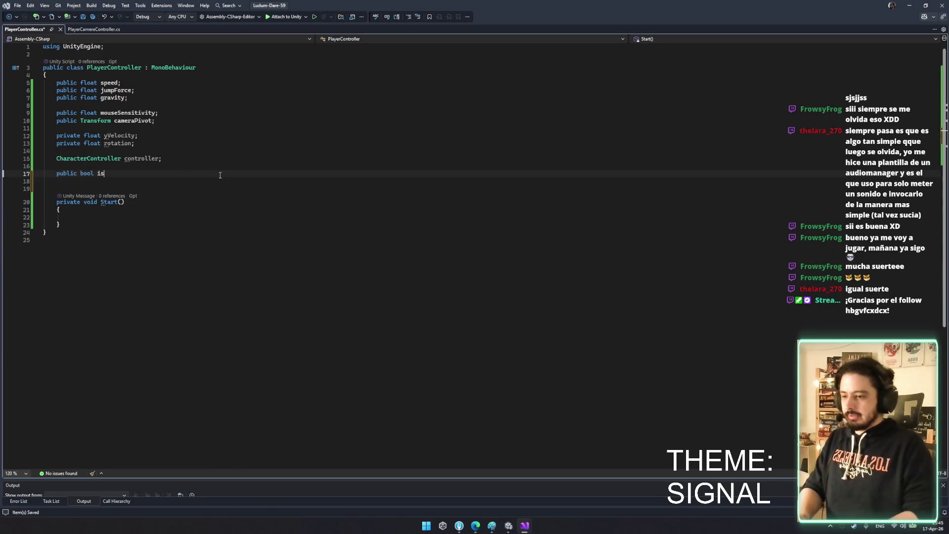
text(LocalPlayer;)
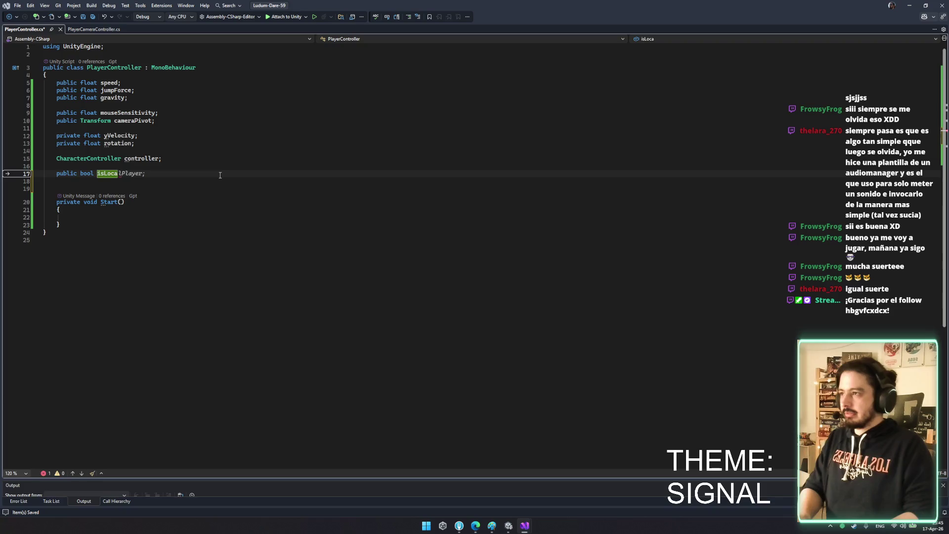
key(ctrl+s)
Make Start return early when !isLocalPlayer, removing the suggested Destroy call, and save
click(136, 219)
key(Return)
text(if(isLocalPlayer))
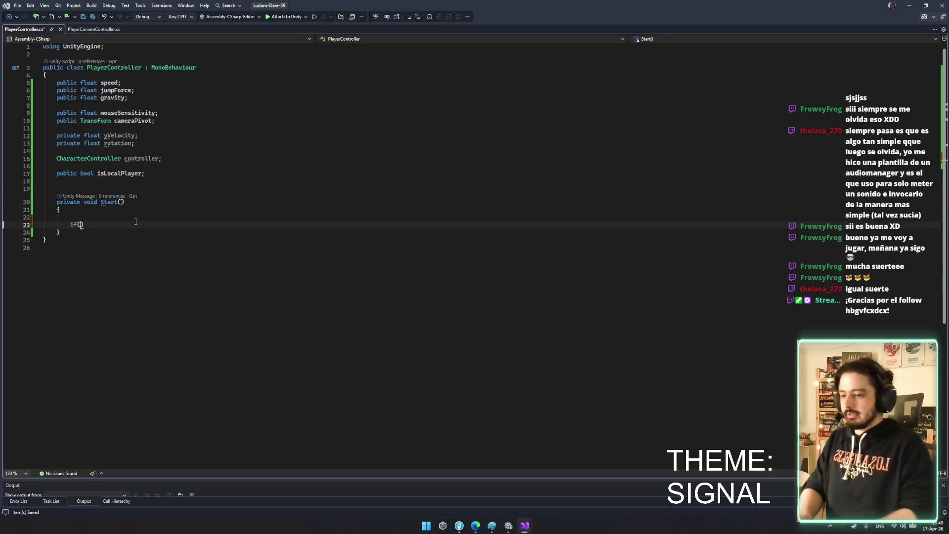
key(Tab)
click(143, 239)
key(ctrl+x)
key(ctrl+s)
click(144, 231)
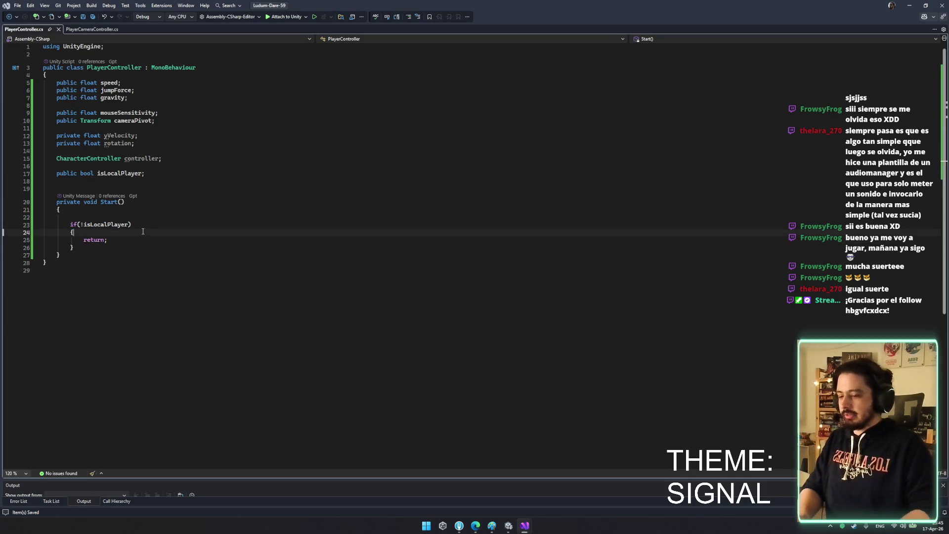
key(Down)
key(Down)
key(Return)
key(Return)
text(c)
key(Tab)
key(ctrl+shift+Left)
key(BackSpace)
scroll(193, 262, down, 3)
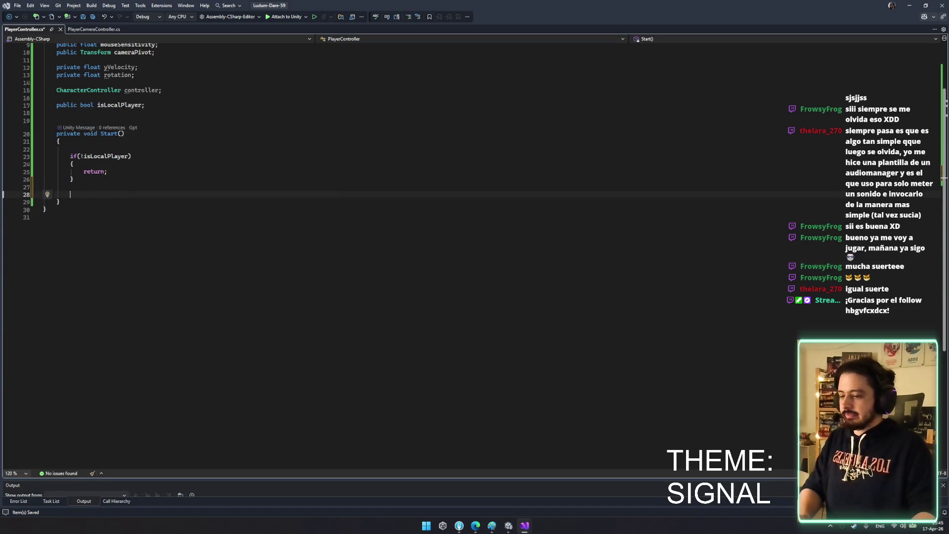
key(BackSpace)
key(ctrl+s)
Add an empty Update method below Start and shrink the editor window
click(116, 186)
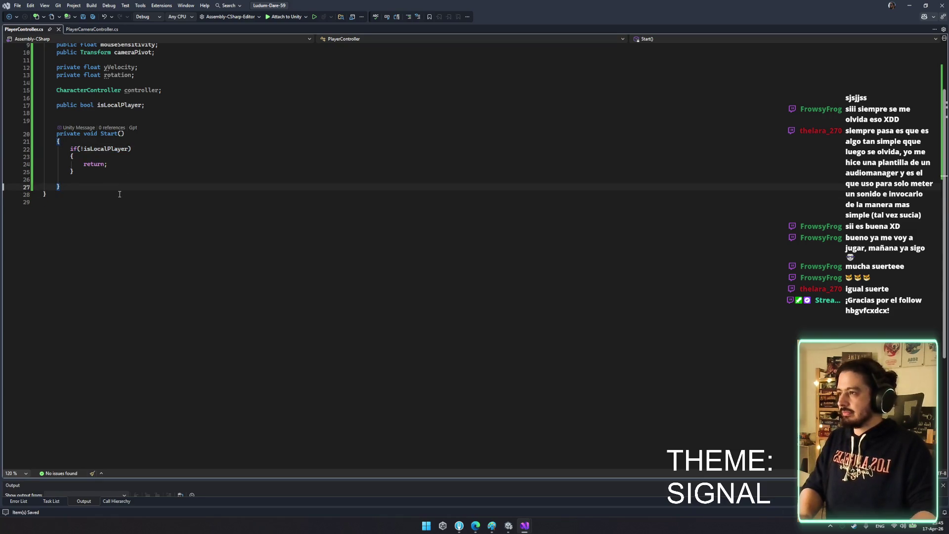
key(Return)
key(Return)
key(Return)
text(void Update)
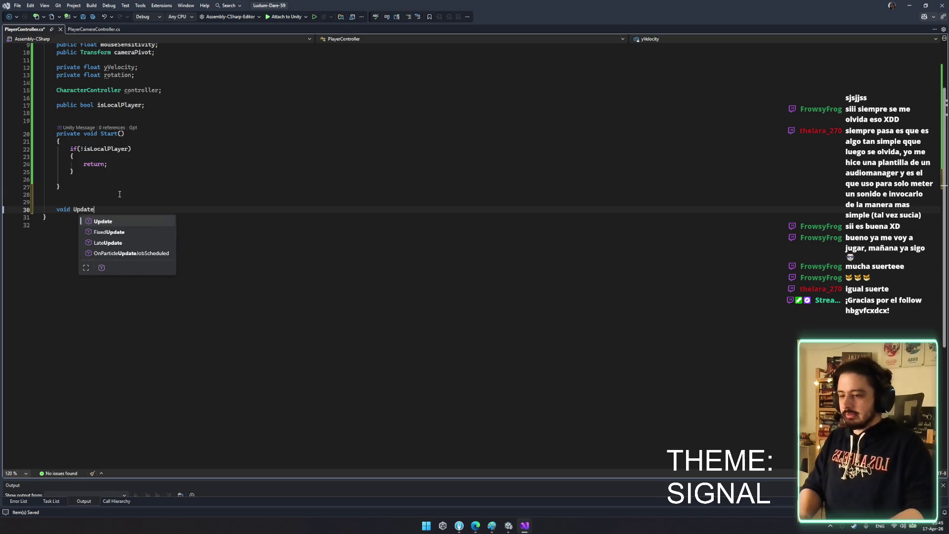
key(Tab)
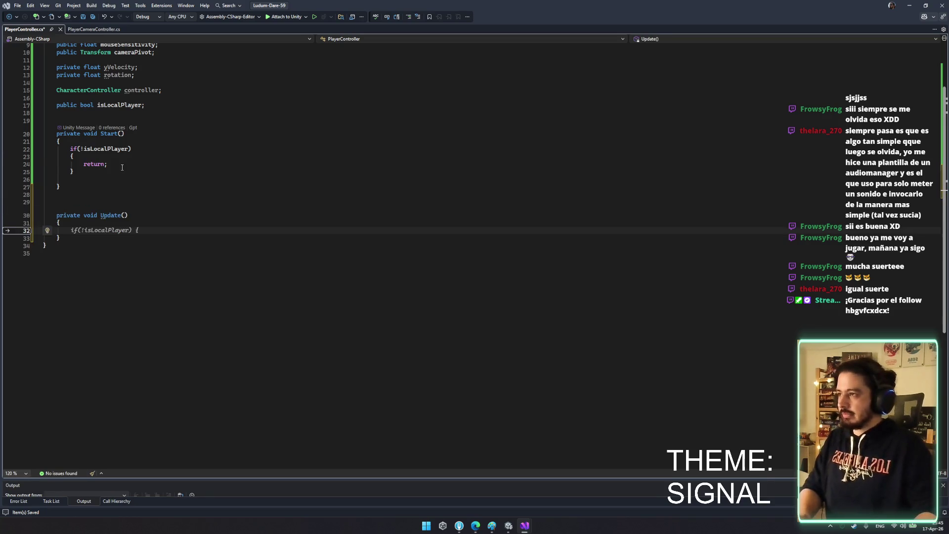
click(173, 265)
scroll(365, 379, down, 2)
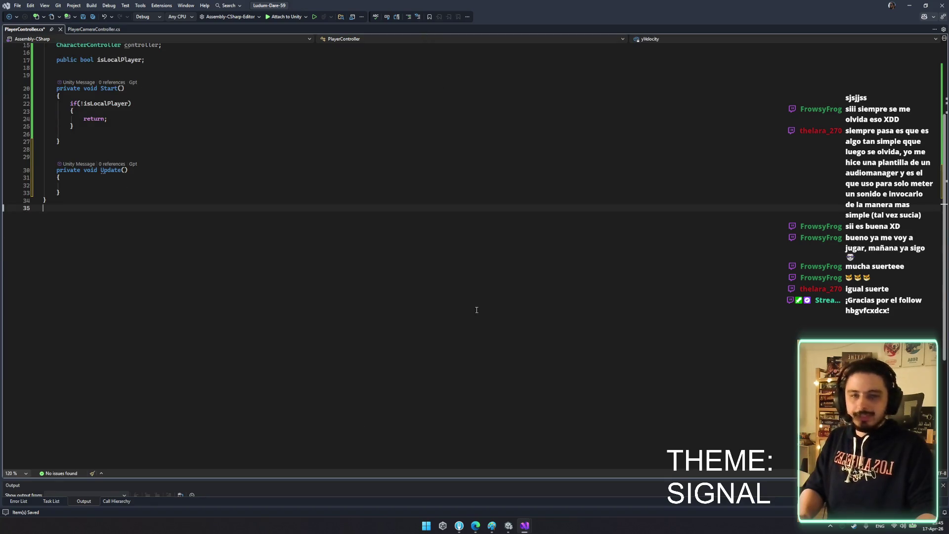
mouse_move(453, 22)
mouse_down()
mouse_move(482, 301)
mouse_move(763, 210)
mouse_move(727, 217)
mouse_up()
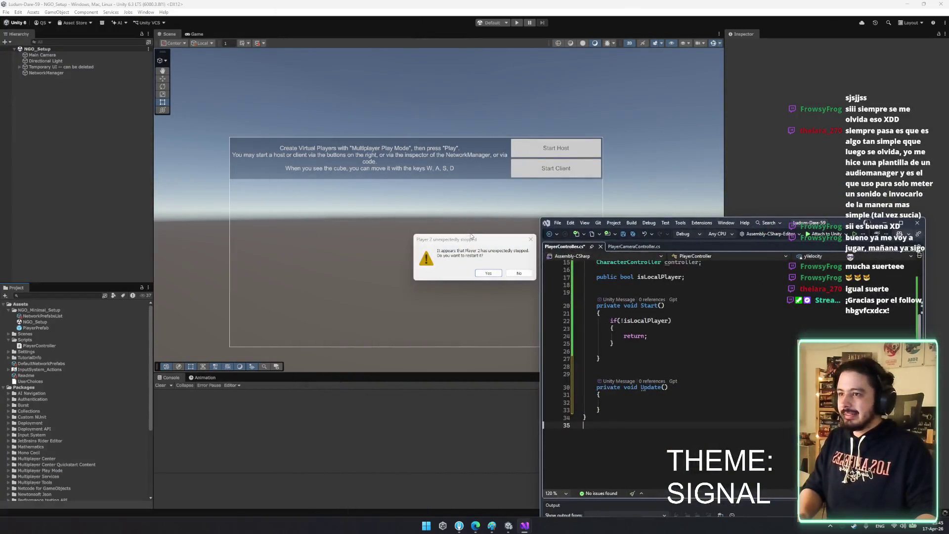
In Unity, agree to restart the stopped Player 2
click(407, 240)
drag(406, 240, 401, 241)
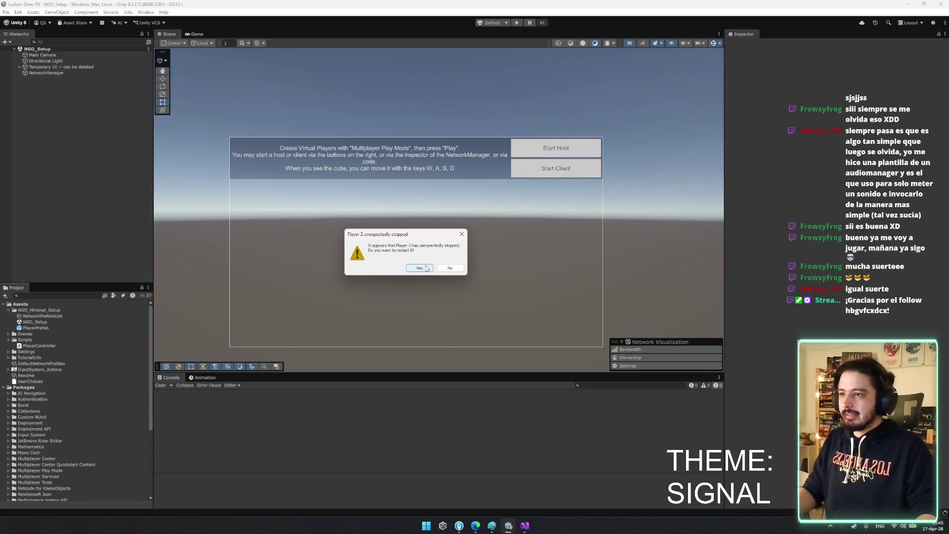
click(427, 271)
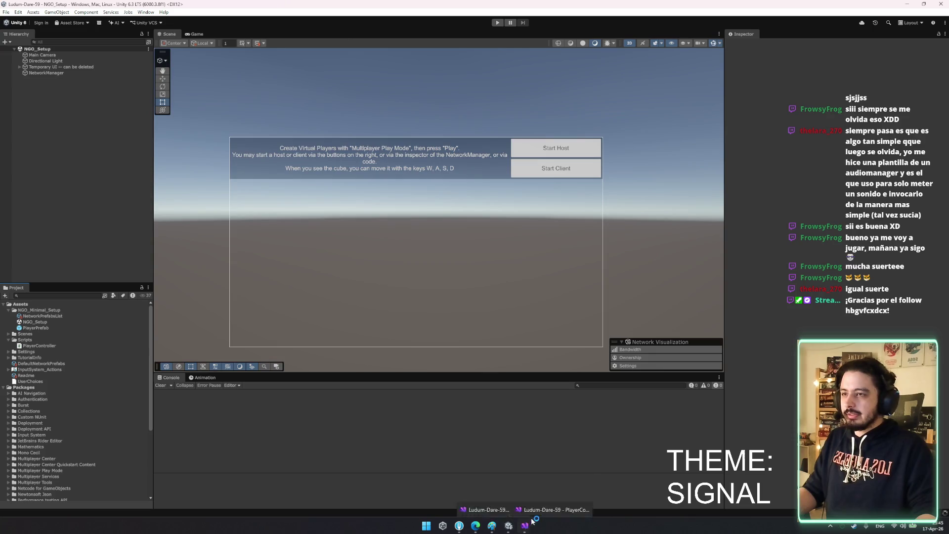
Back in the smaller Visual Studio window, remove the trailing blank line in Start and save
mouse_move(531, 524)
click(552, 463)
drag(476, 2, 407, 106)
scroll(306, 268, down, 4)
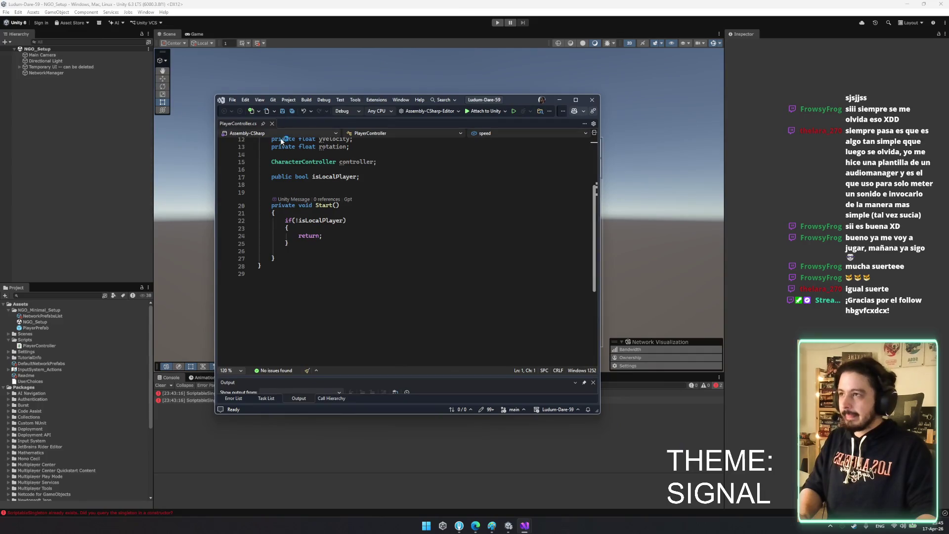
click(319, 255)
key(alt+Up)
key(ctrl+s)
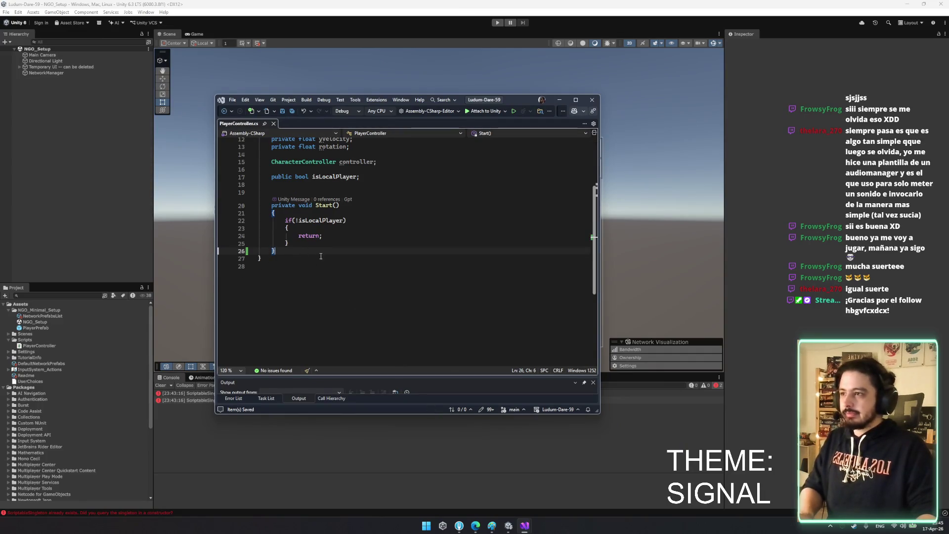
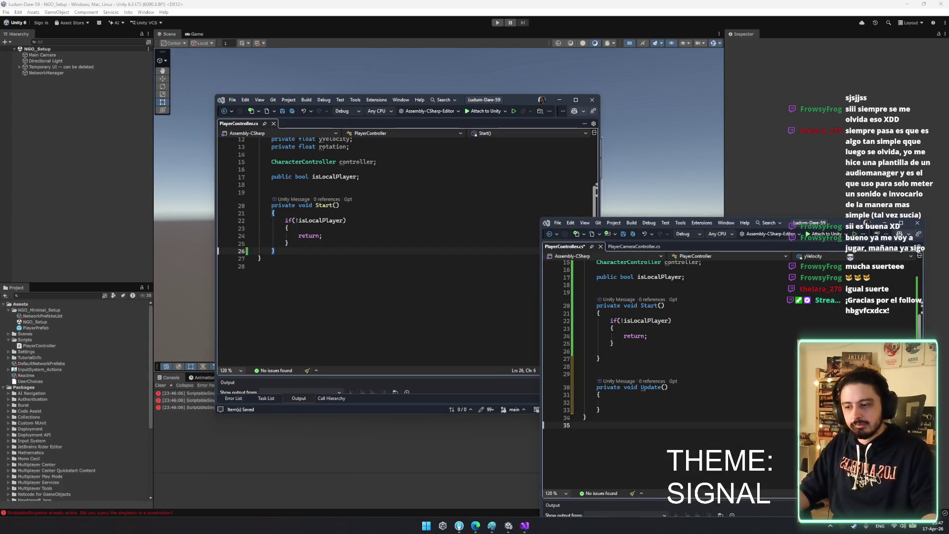
Discard the duplicate PlayerController window and add an empty Update method to the script
key(alt+F4)
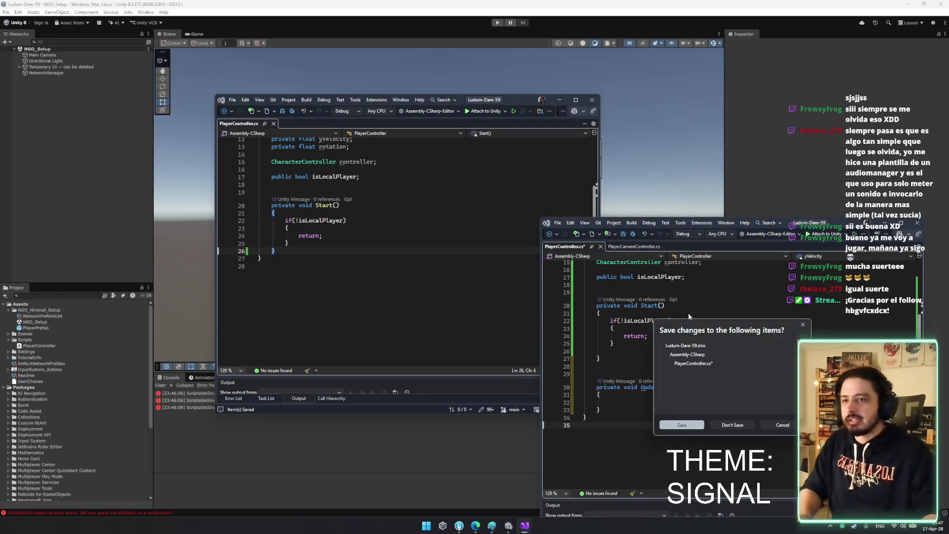
click(732, 425)
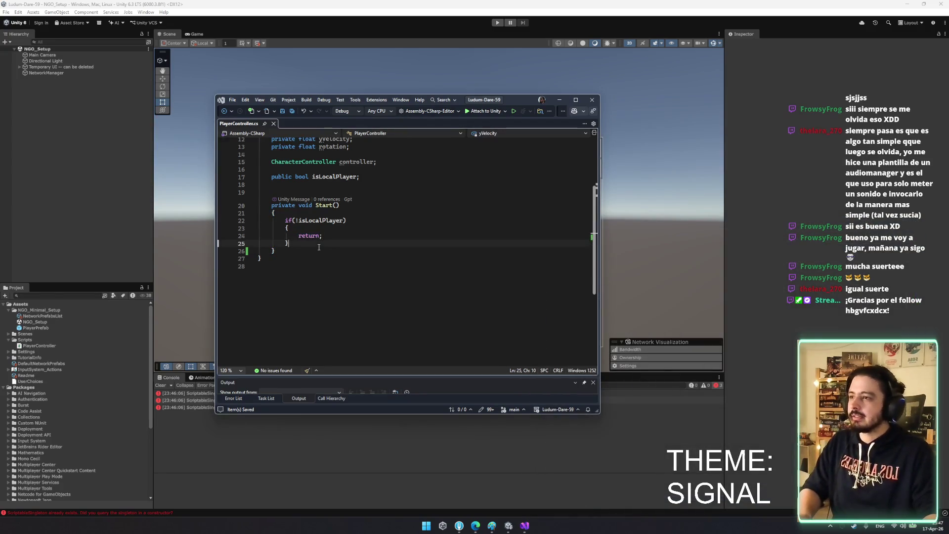
key(Return)
key(Return)
text(void update)
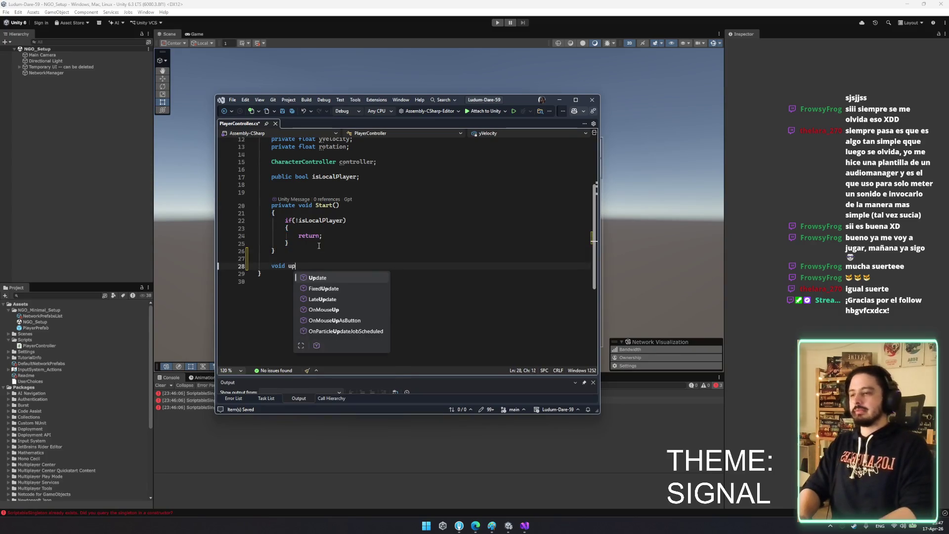
key(Tab)
key(ctrl+s)
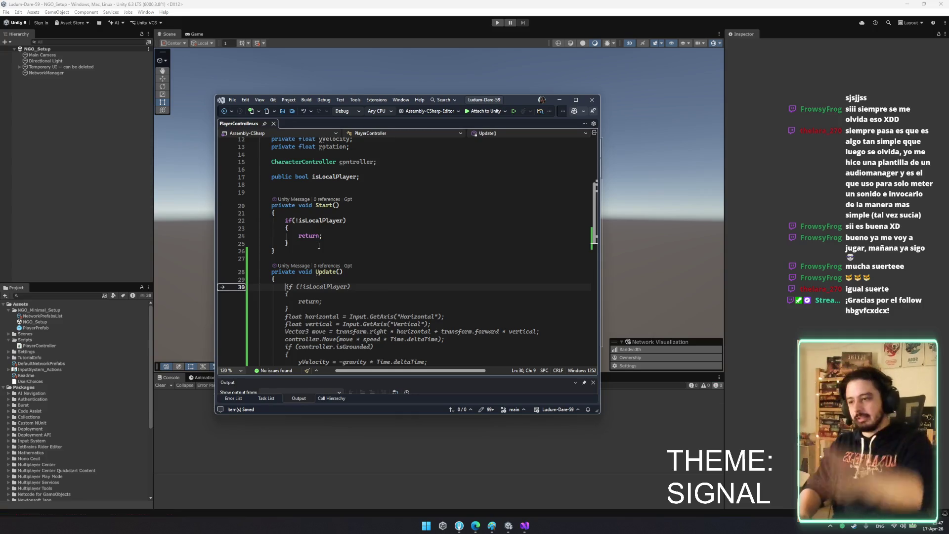
Accept the suggested Update body with vertical movement and cameraPivot rotation by Mouse X
scroll(336, 233, down, 3)
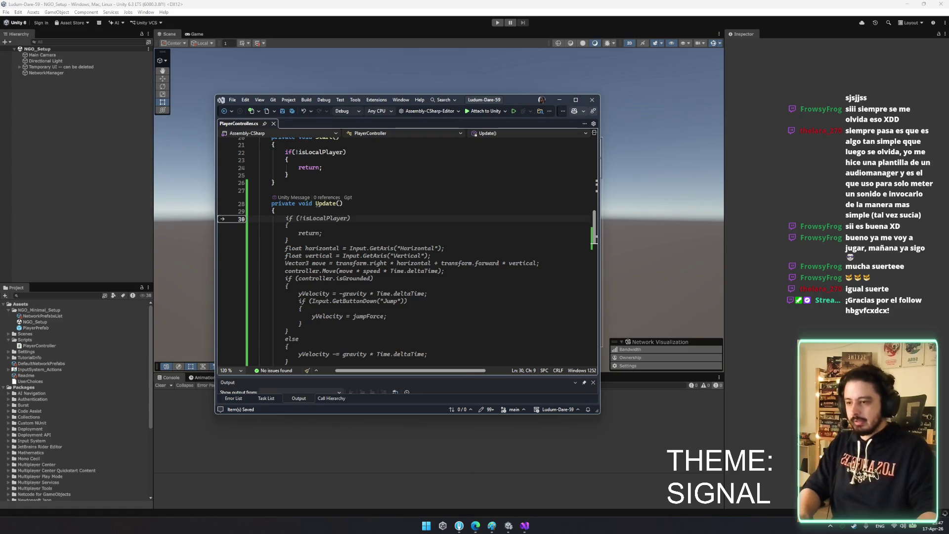
scroll(406, 247, down, 2)
key(Delete)
key(Delete)
key(Delete)
text(if()
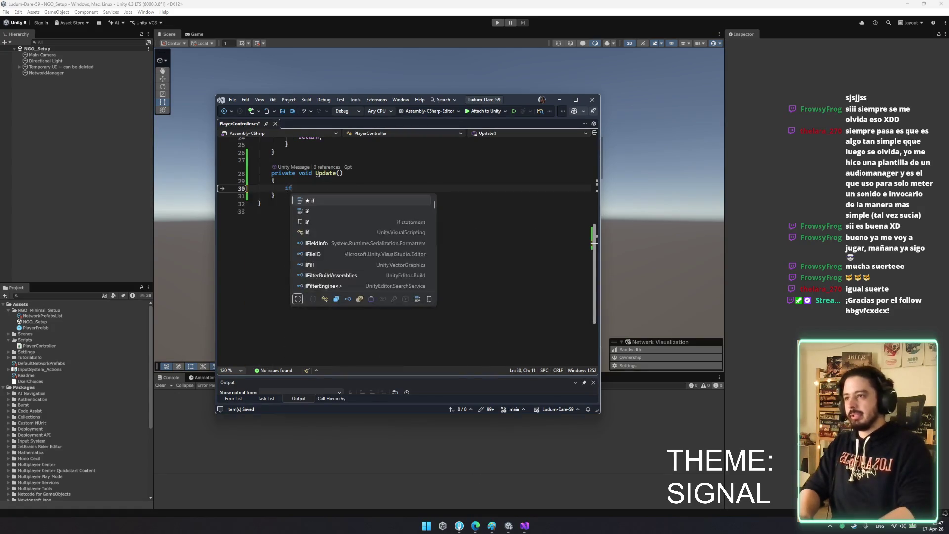
scroll(352, 193, down, 8)
click(351, 189)
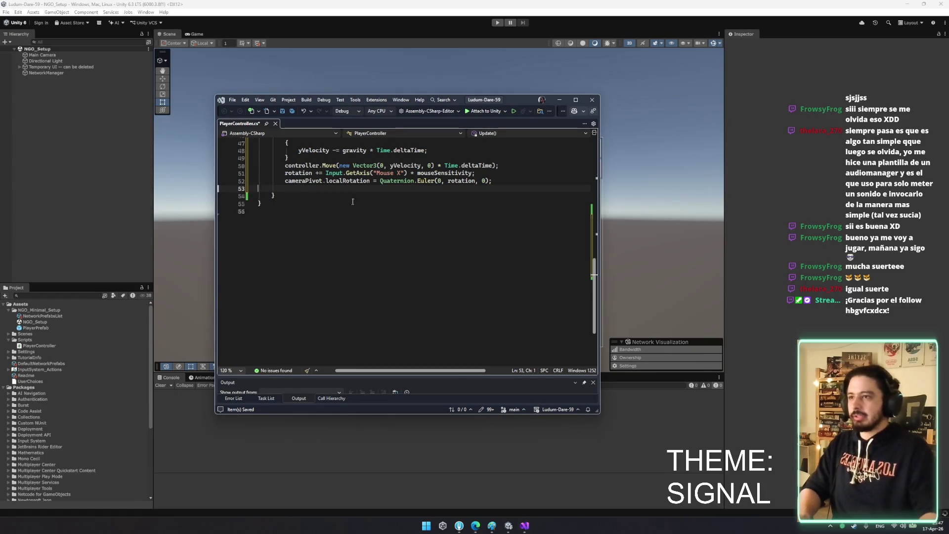
Review the Update code's controller, isGrounded, gravity, jump and mouse rotation lines
scroll(396, 279, up, 5)
scroll(396, 279, up, 3)
scroll(395, 280, down, 1)
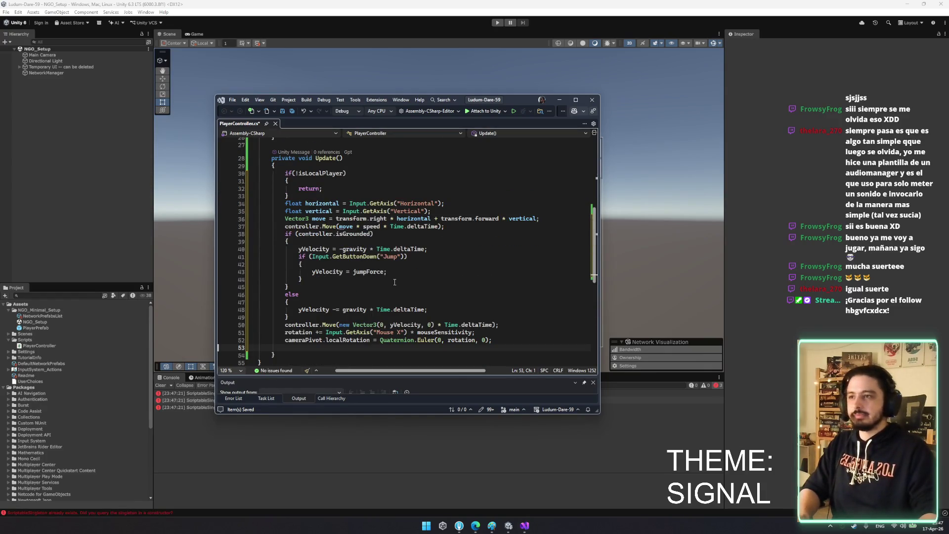
double_click(307, 228)
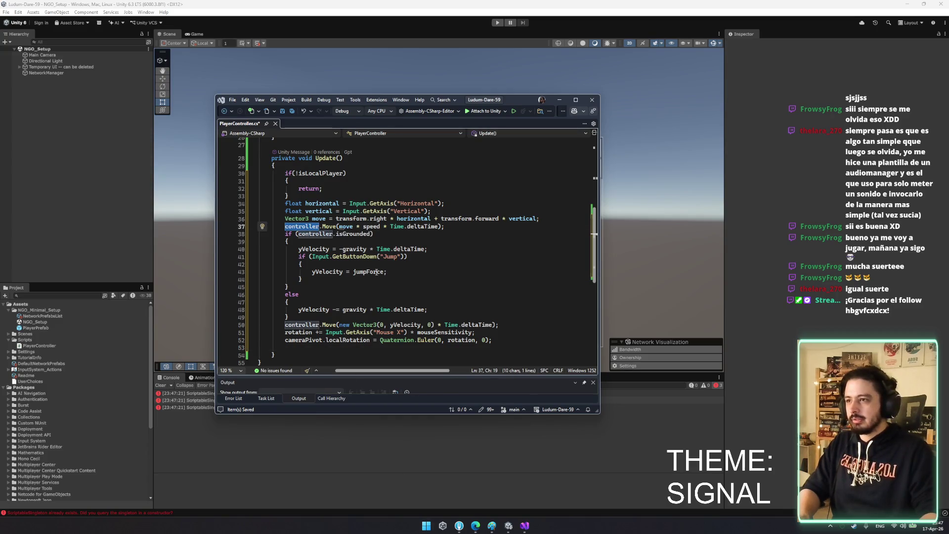
click(355, 250)
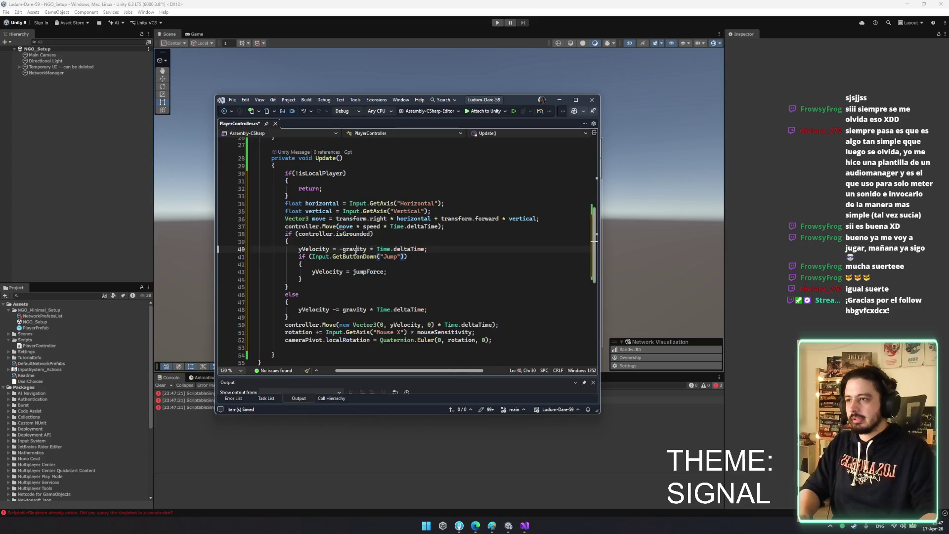
double_click(352, 235)
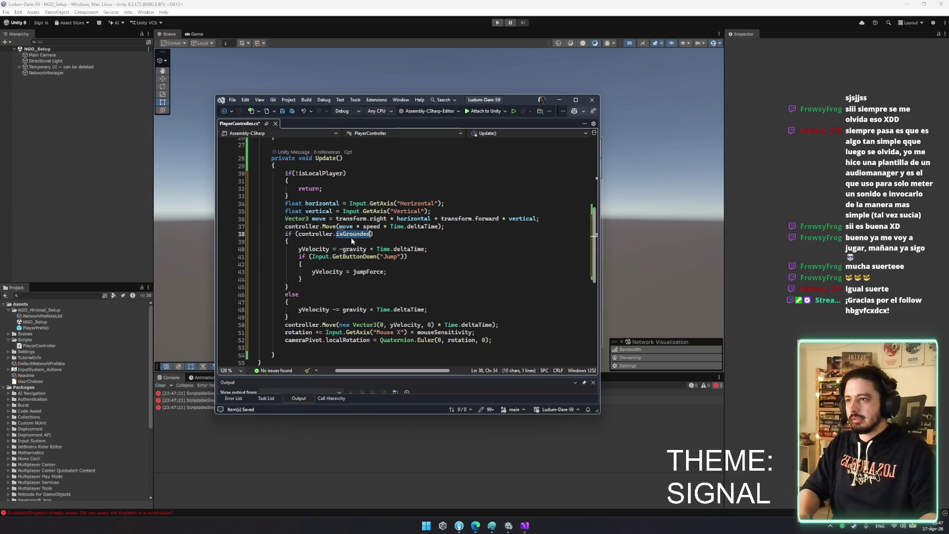
triple_click(356, 249)
click(407, 257)
scroll(374, 265, down, 1)
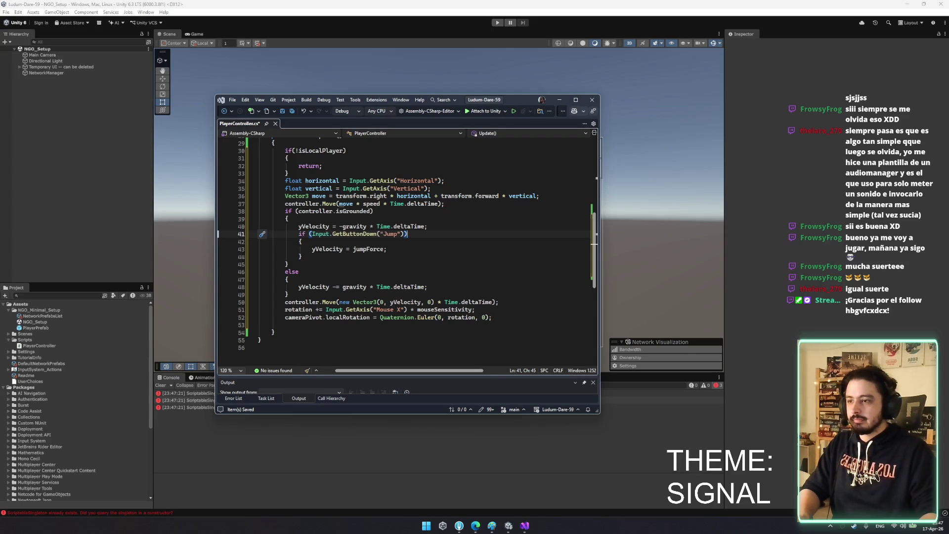
click(411, 309)
Save PlayerController.cs and look over the finished Update body
key(ctrl+s)
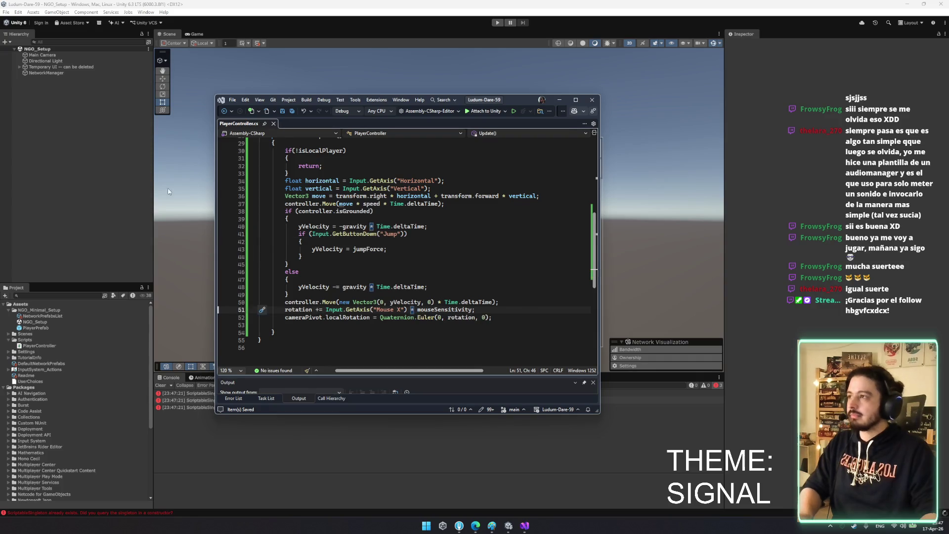
scroll(360, 283, up, 7)
scroll(361, 283, down, 4)
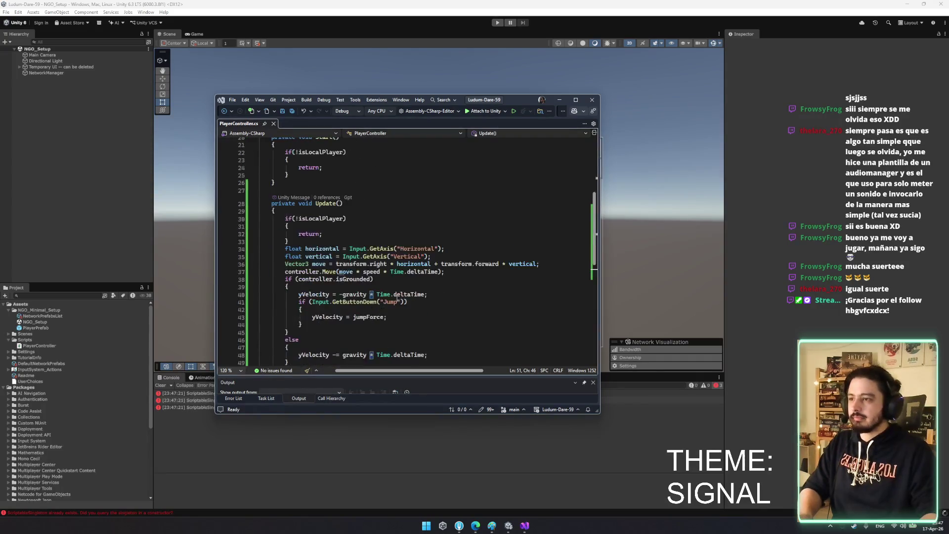
scroll(361, 283, down, 3)
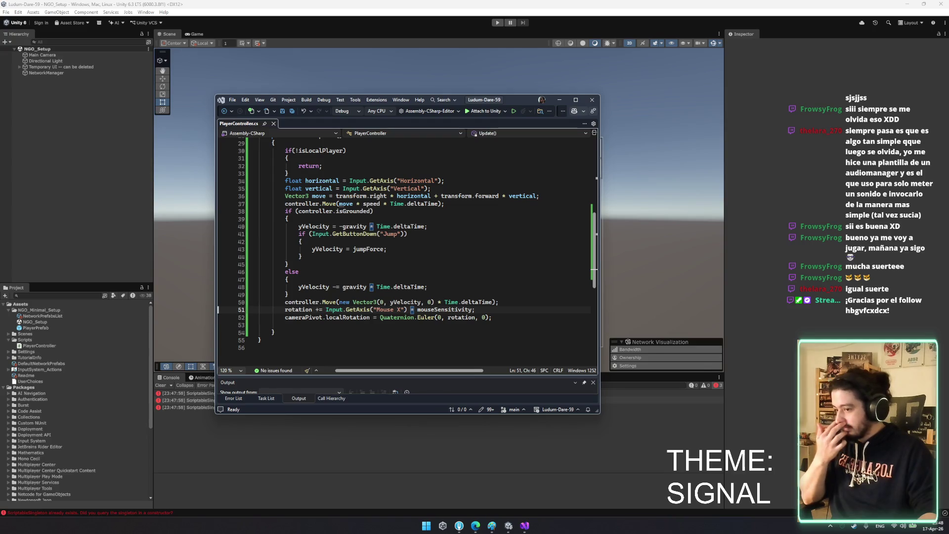
scroll(406, 247, up, 3)
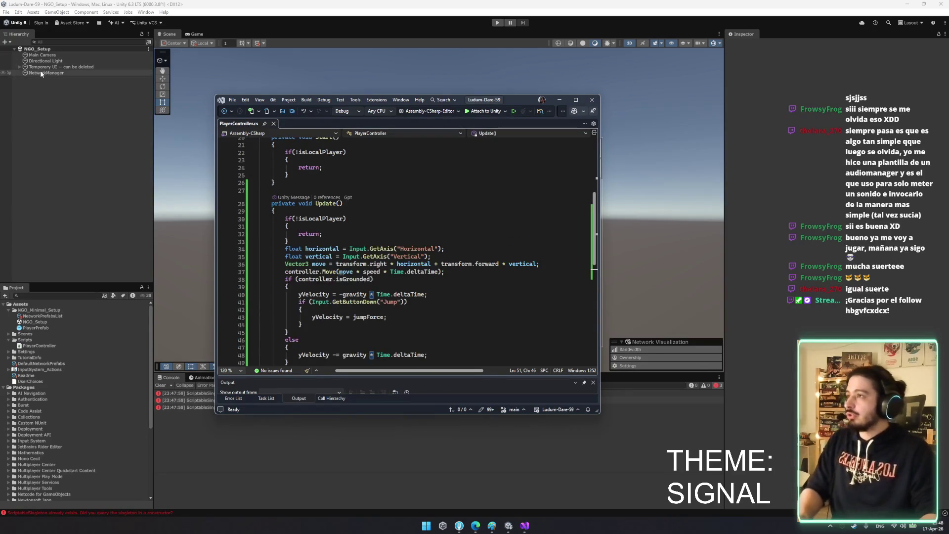
Open PlayerPrefab in Unity and view the cube in 3D with 2D mode off
click(44, 55)
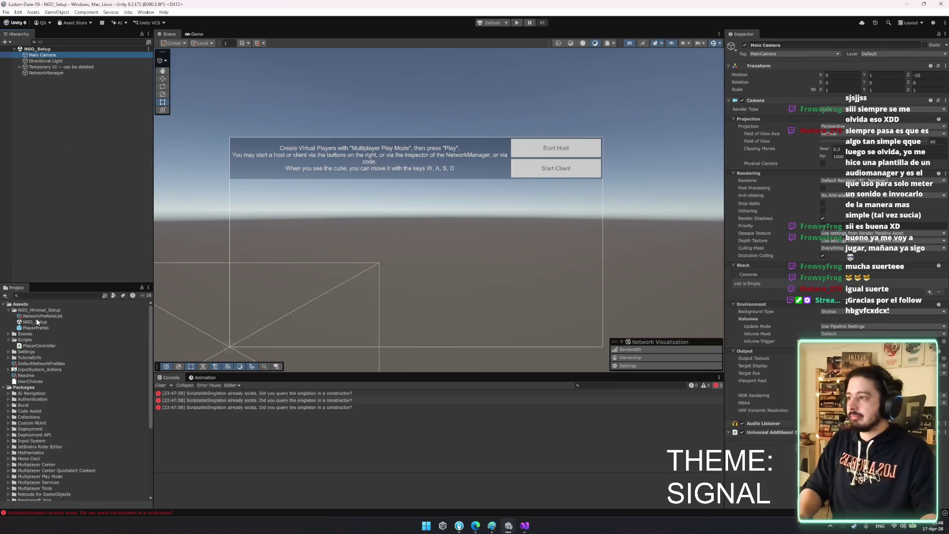
double_click(43, 329)
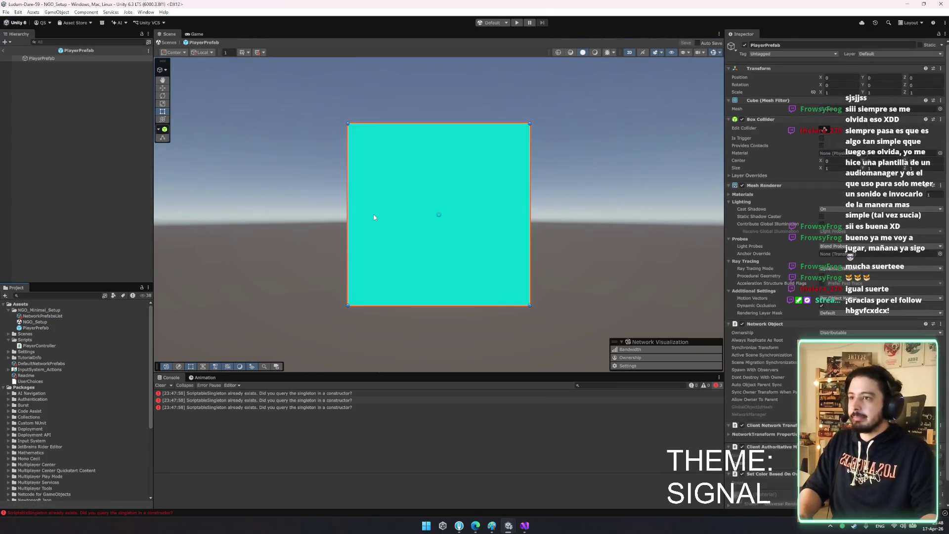
double_click(41, 58)
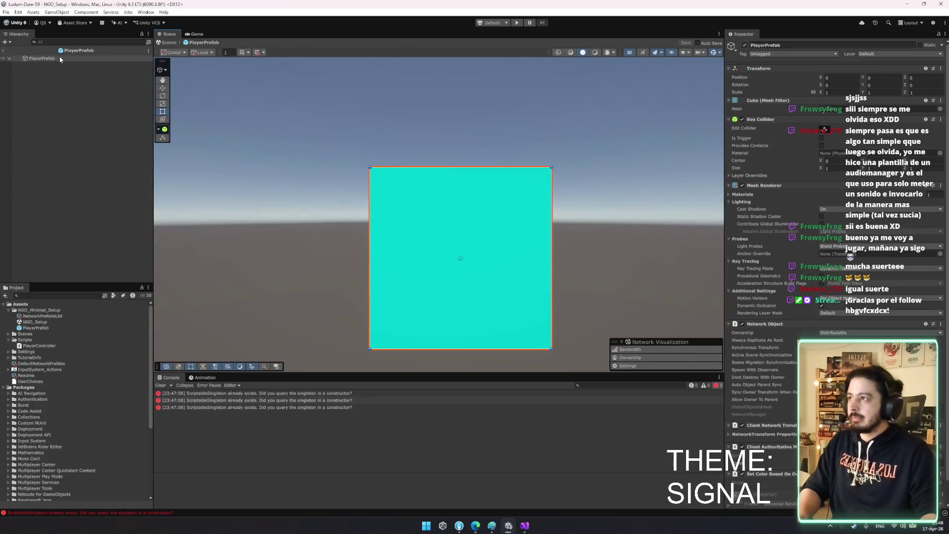
key(w)
drag(414, 266, 399, 300)
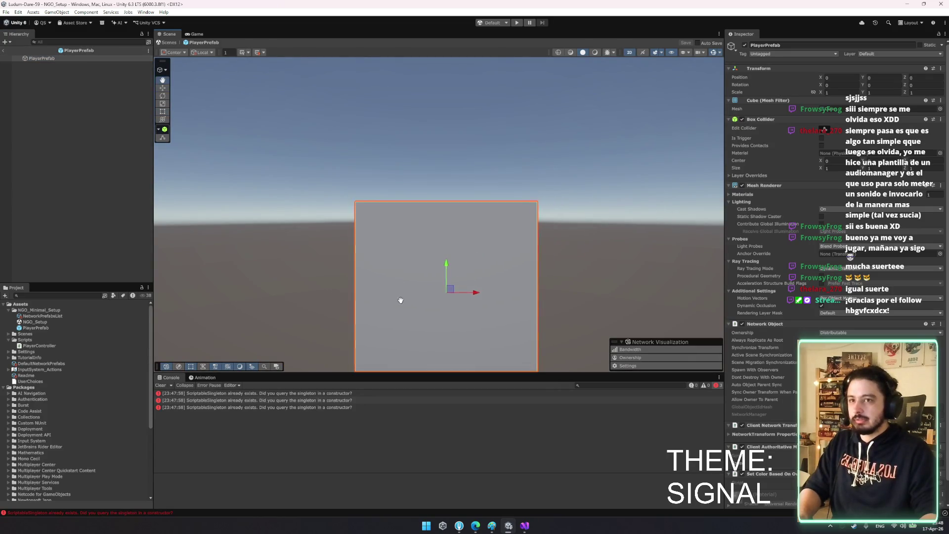
key(2)
mouse_move(510, 271)
mouse_down()
mouse_move(438, 212)
mouse_move(492, 346)
mouse_move(435, 322)
mouse_move(438, 277)
mouse_up()
Add a Camera and an empty CameraPivot child to PlayerPrefab, nesting the Camera under CameraPivot
right_click(102, 101)
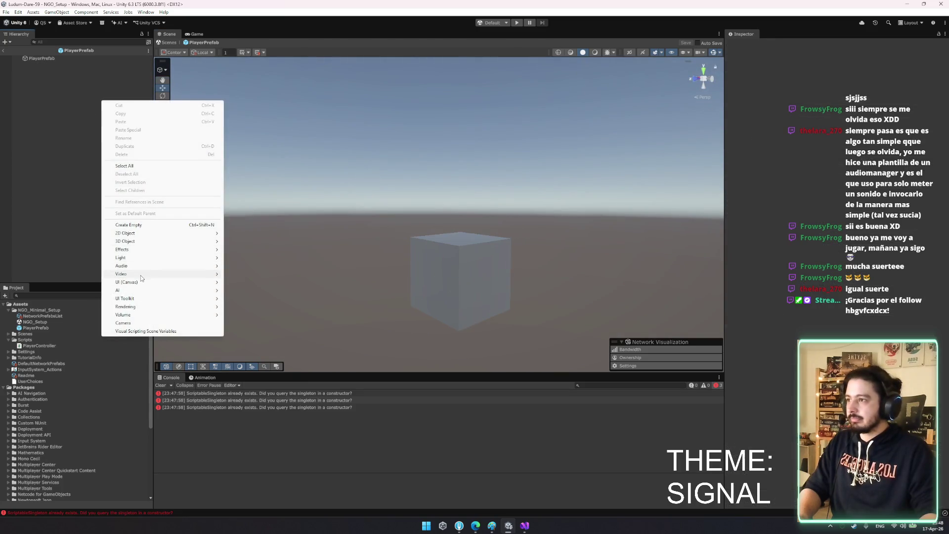
mouse_move(142, 291)
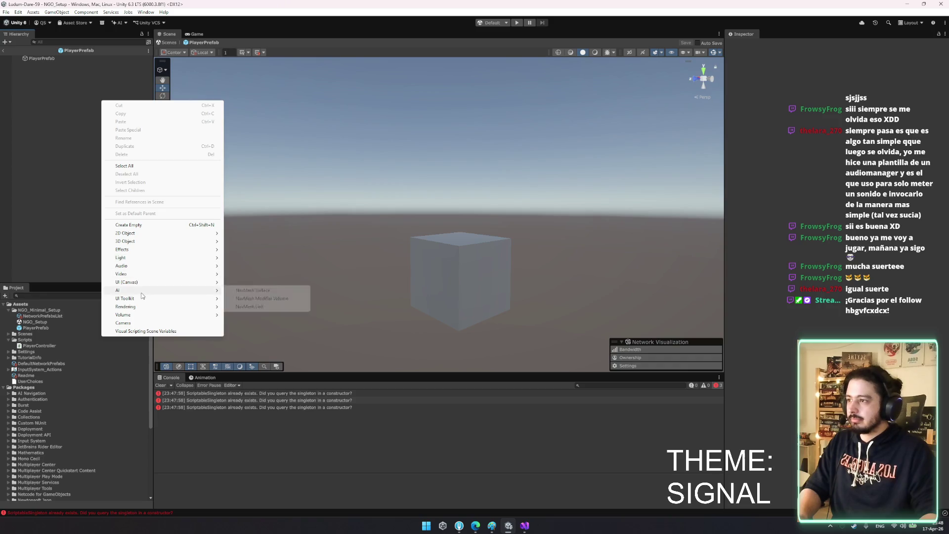
click(124, 323)
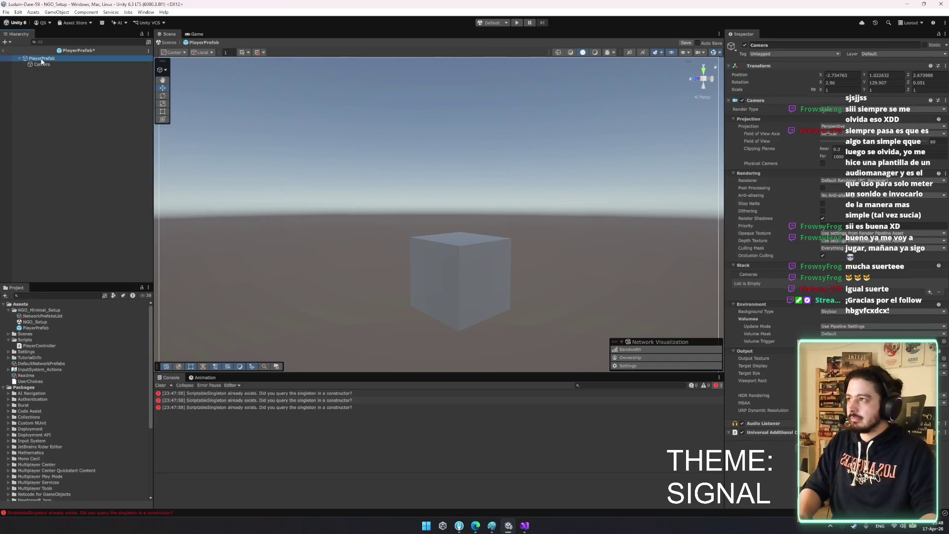
right_click(41, 61)
click(79, 203)
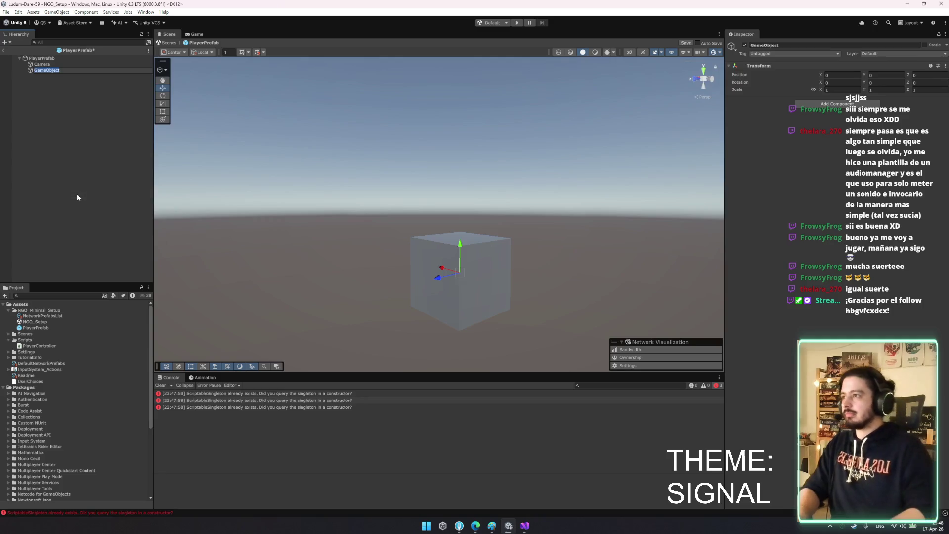
text(CameraPl)
text(vot)
key(Return)
drag(67, 63, 58, 68)
click(59, 59)
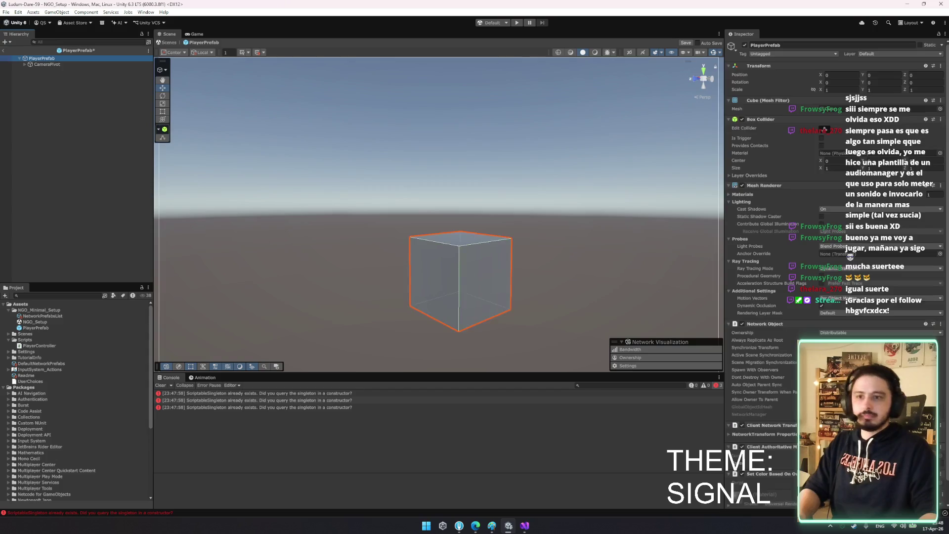
Collapse the NetworkTransform Properties foldout and the Network Object header in the Inspector
scroll(779, 424, down, 1)
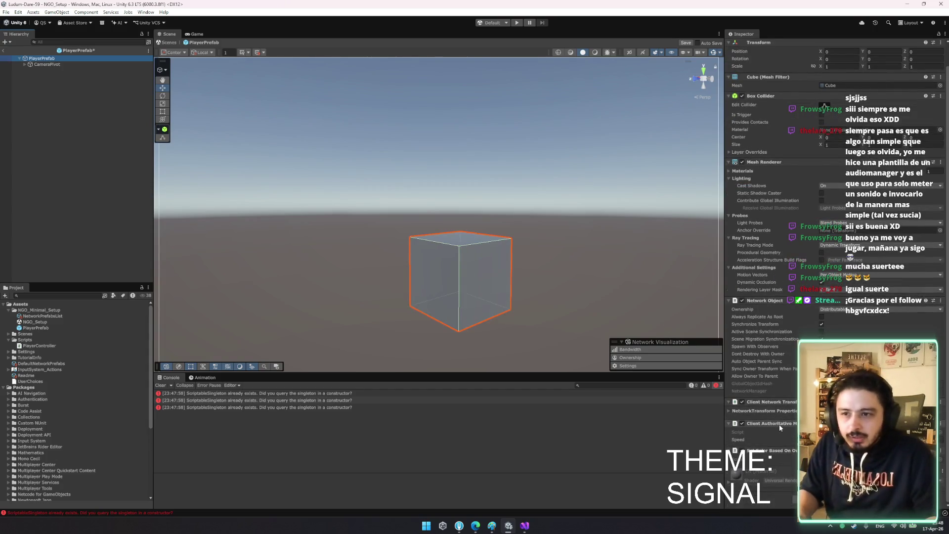
scroll(779, 424, up, 1)
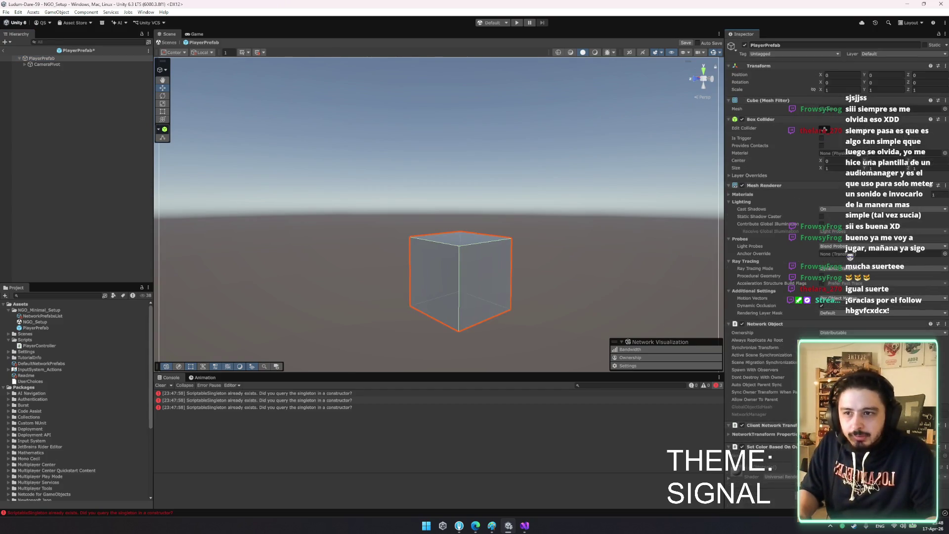
click(774, 435)
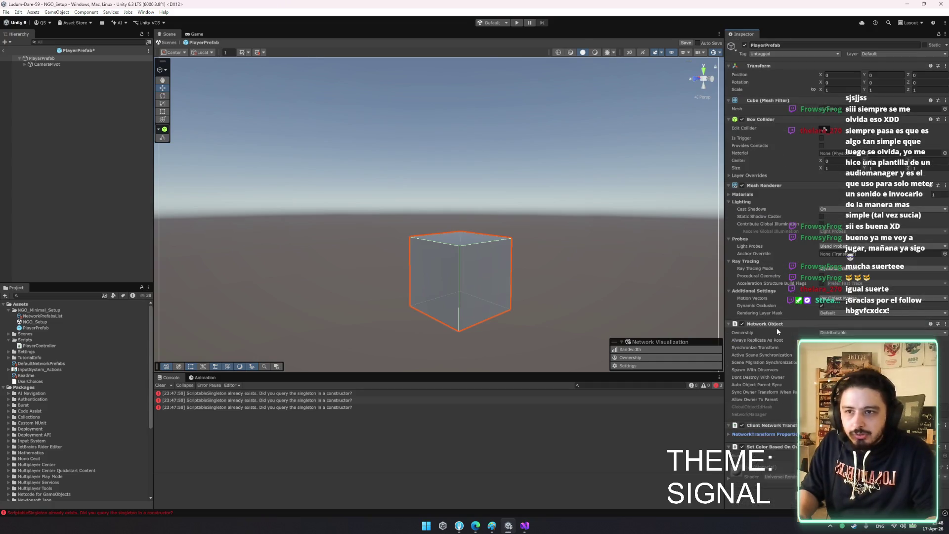
click(776, 326)
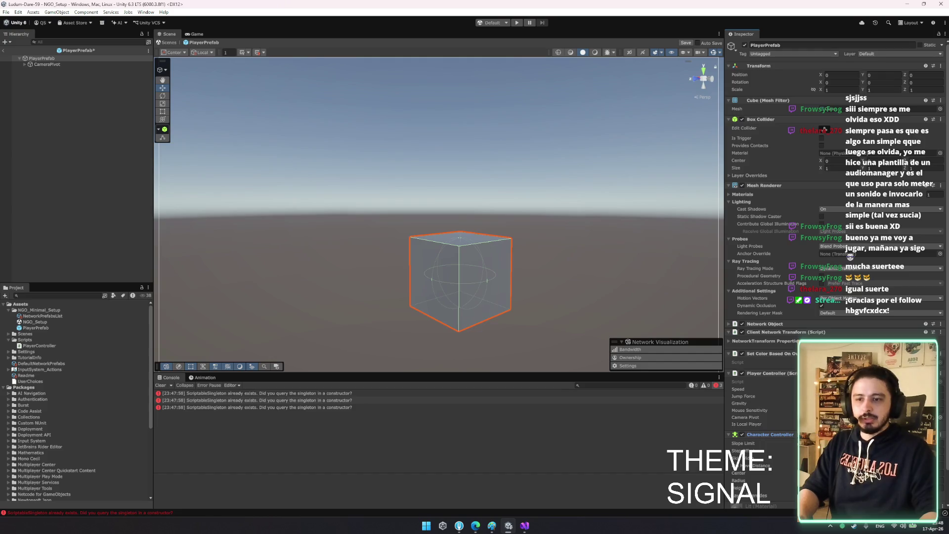
Move the CharacterController field up with the other fields and mark it [SerializeField]
click(524, 525)
scroll(272, 258, up, 10)
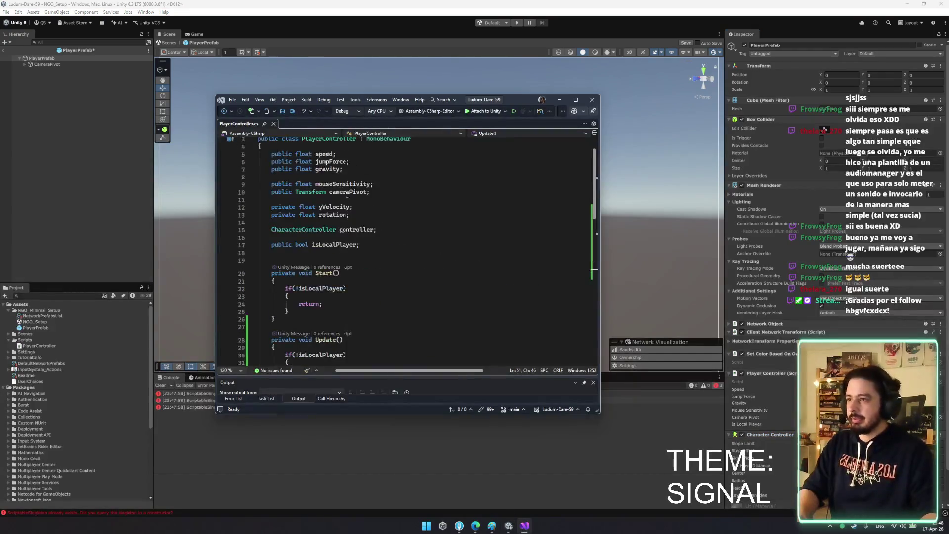
double_click(273, 257)
key(alt+Up)
key(alt+Up)
key(alt+Up)
key(Left)
text([seri)
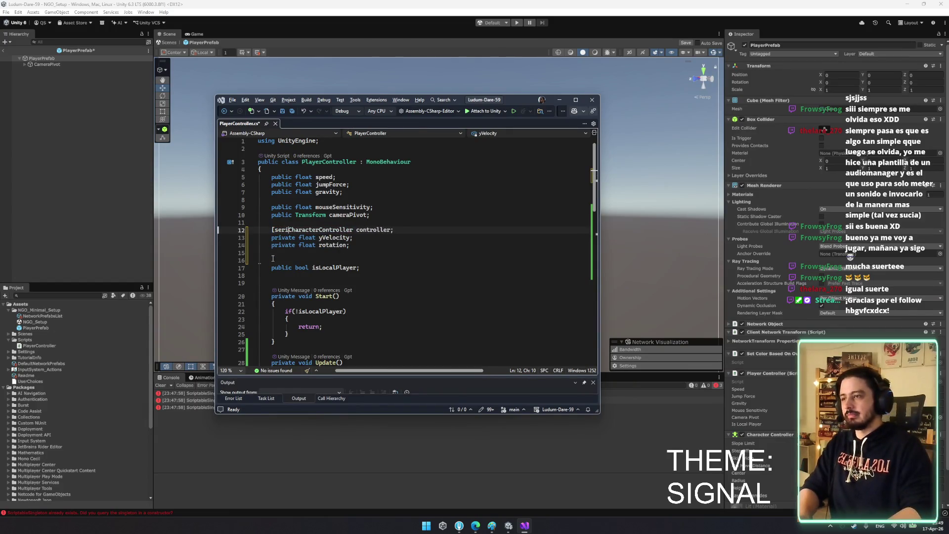
key(Tab)
text(])
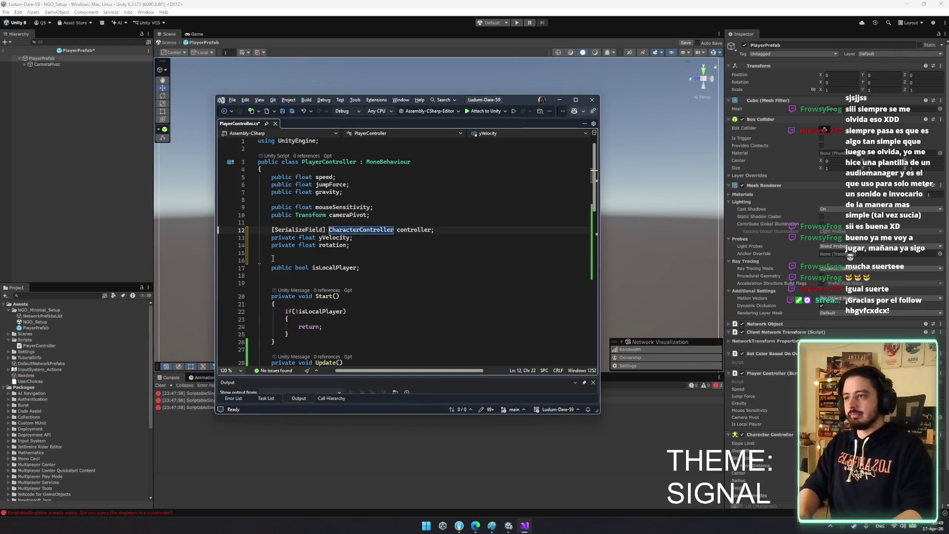
key(ctrl+s)
Delete the stray blank lines in PlayerController.cs, save it and return to Unity
click(273, 258)
key(Delete)
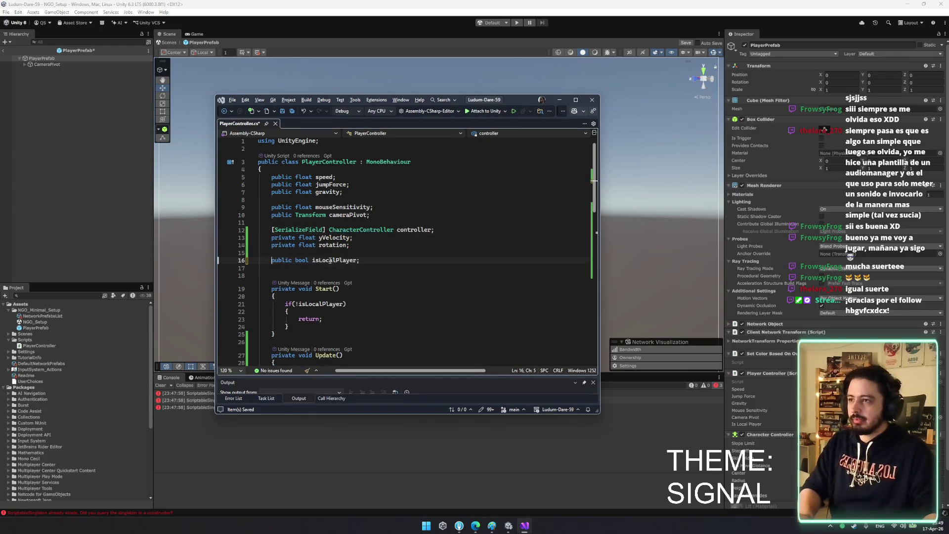
scroll(445, 301, down, 7)
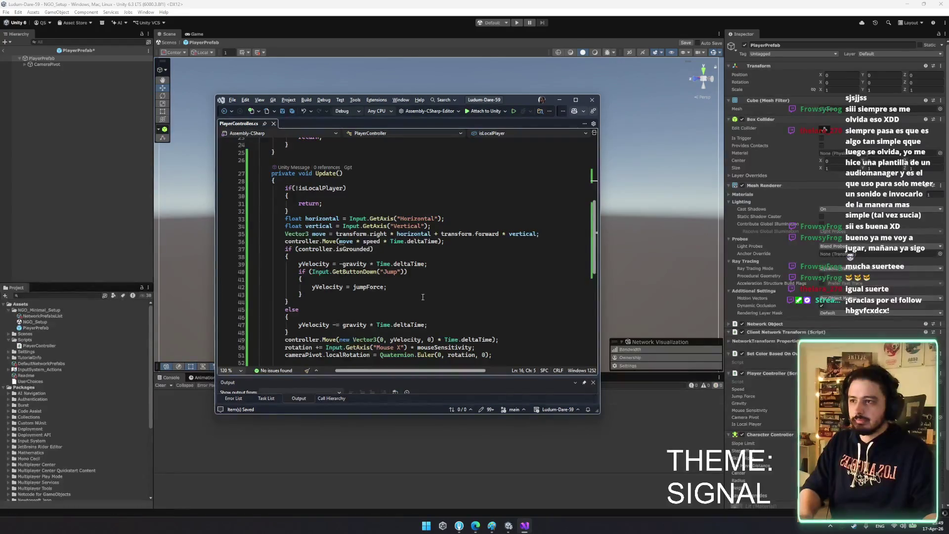
scroll(424, 297, down, 1)
scroll(424, 296, up, 9)
double_click(332, 242)
scroll(432, 277, down, 9)
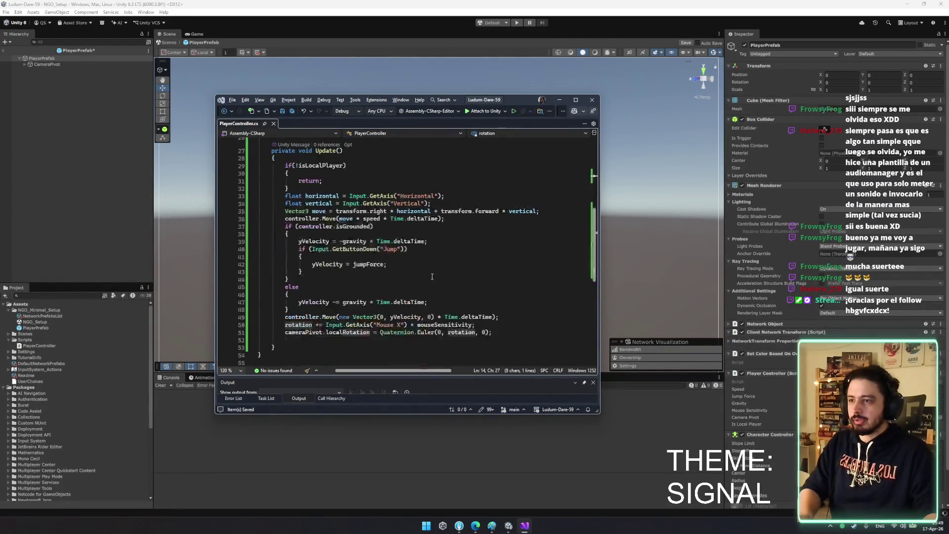
scroll(431, 312, down, 2)
click(354, 296)
key(Delete)
key(ctrl+s)
click(433, 287)
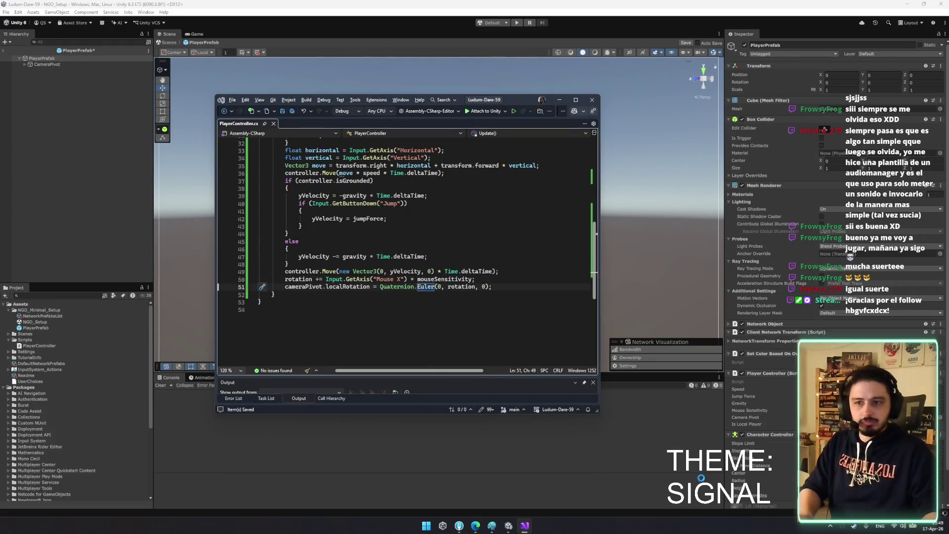
click(559, 99)
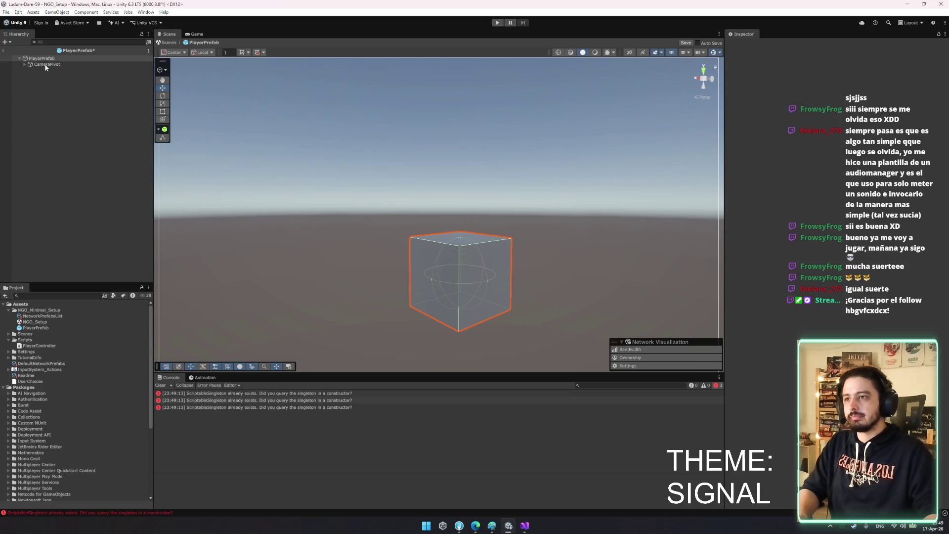
Duplicate PlayerPrefab as a child copy, removing the stray pasted CameraPivot
click(47, 58)
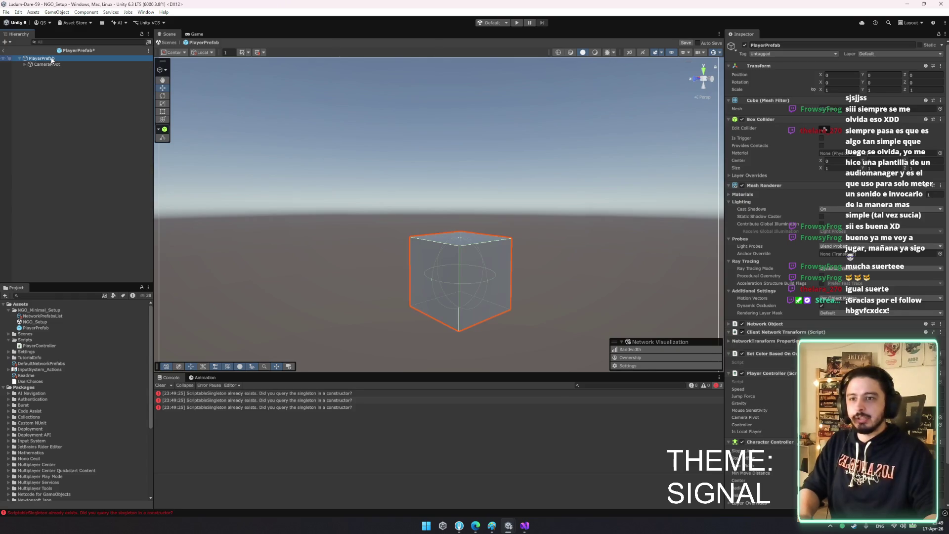
key(ctrl+d)
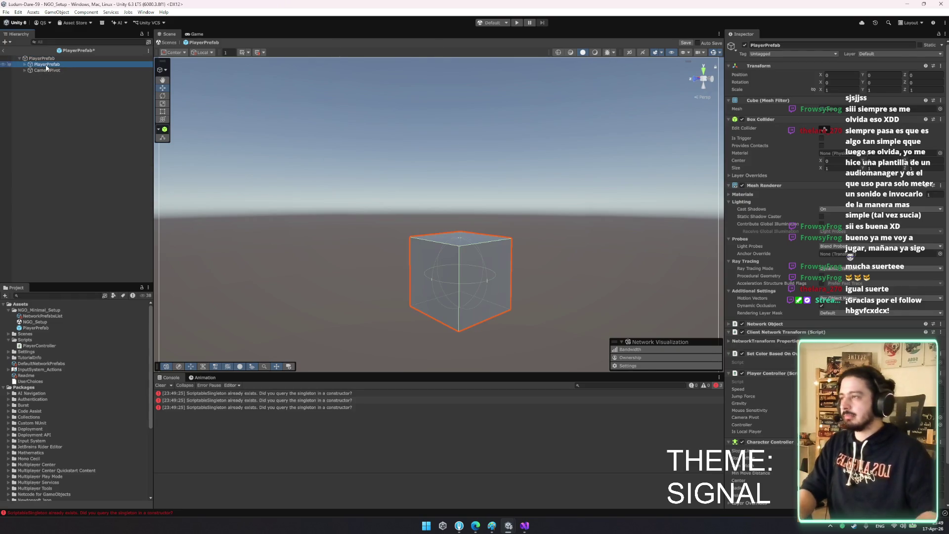
key(ctrl+shift+v)
key(Delete)
Remove Mesh Filter, Set Color Based On Owner Id and Mesh Renderer from the root
click(42, 58)
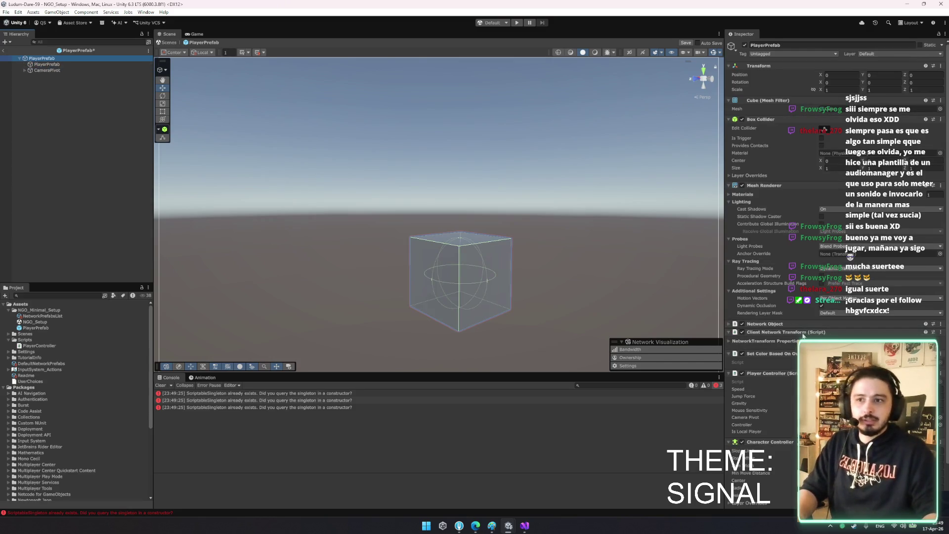
right_click(780, 186)
click(804, 196)
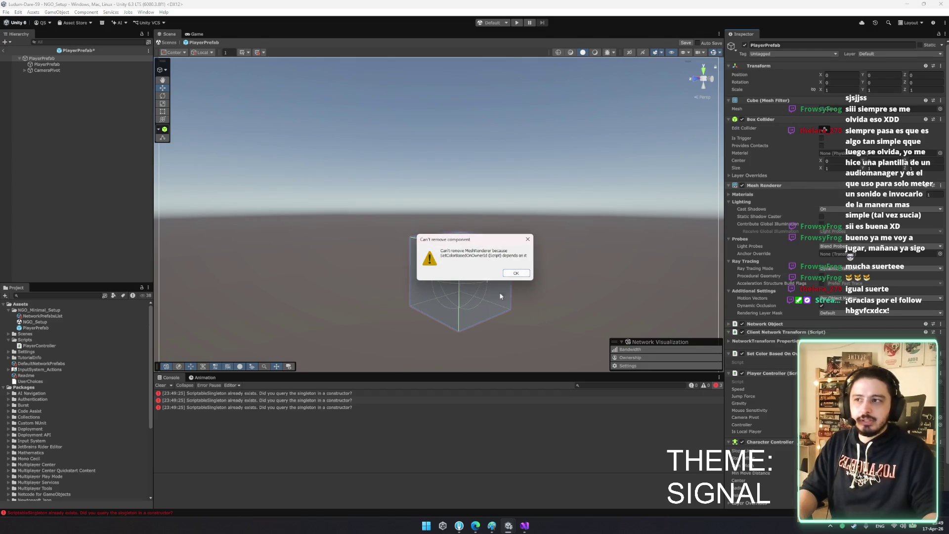
click(515, 273)
right_click(808, 100)
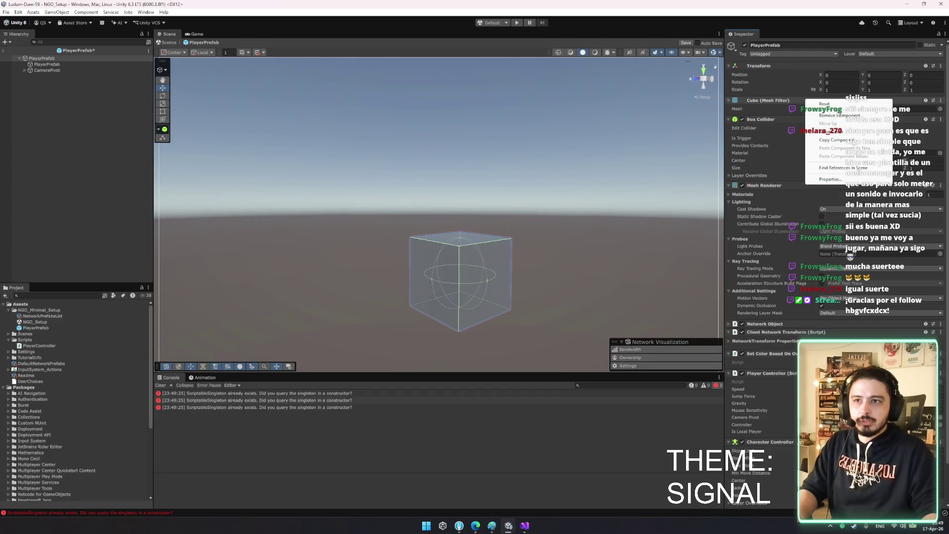
click(839, 115)
right_click(774, 335)
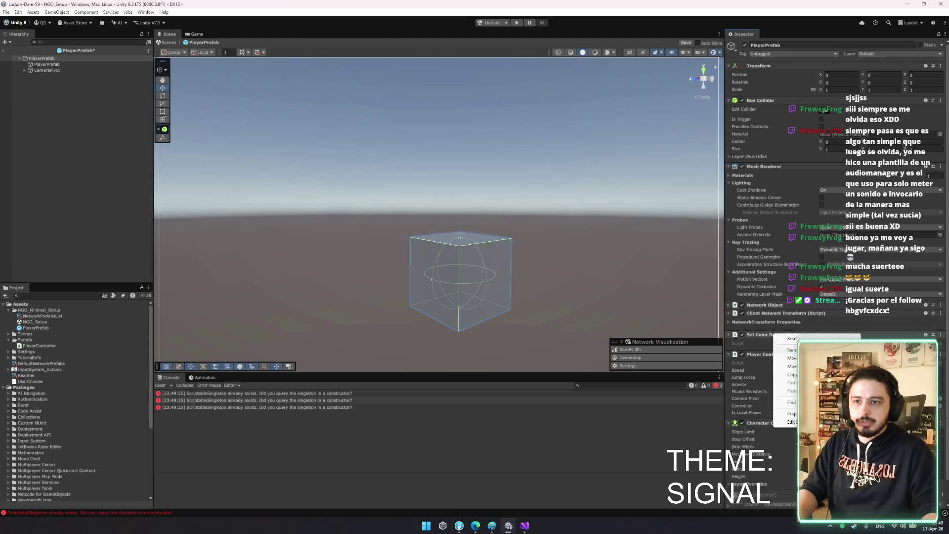
click(789, 351)
right_click(786, 166)
click(817, 184)
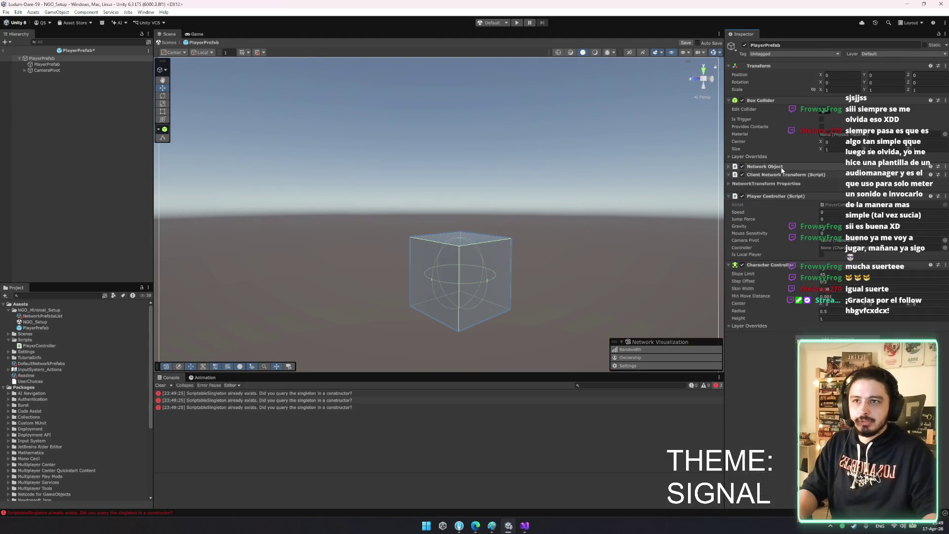
Strip the child's Box Collider, Network Object, Client Network Transform, Player Controller and Character Controller
click(55, 65)
right_click(758, 120)
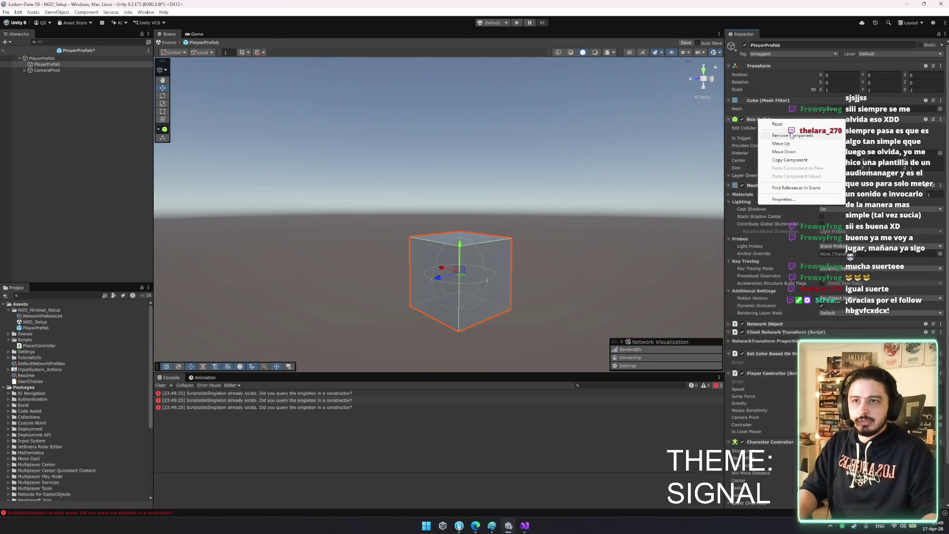
click(780, 182)
right_click(765, 121)
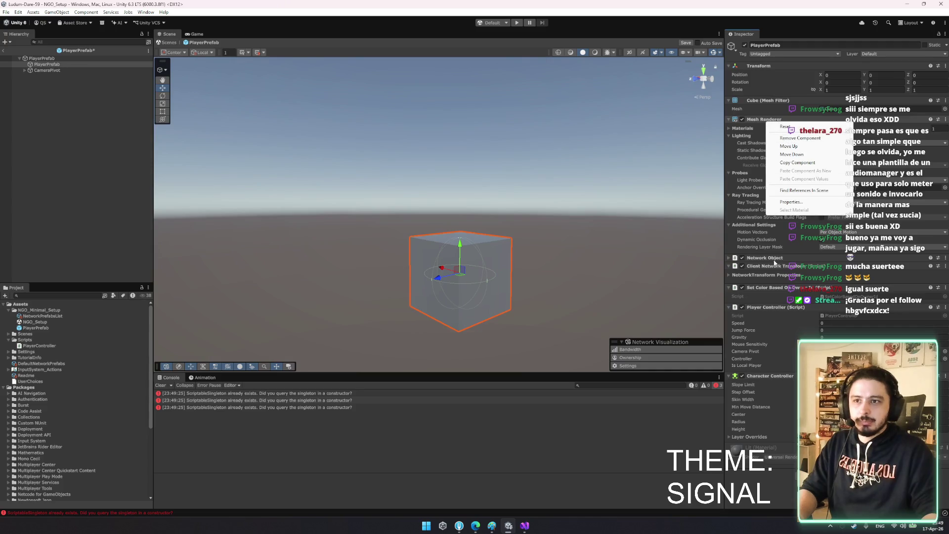
right_click(785, 262)
click(813, 273)
right_click(785, 258)
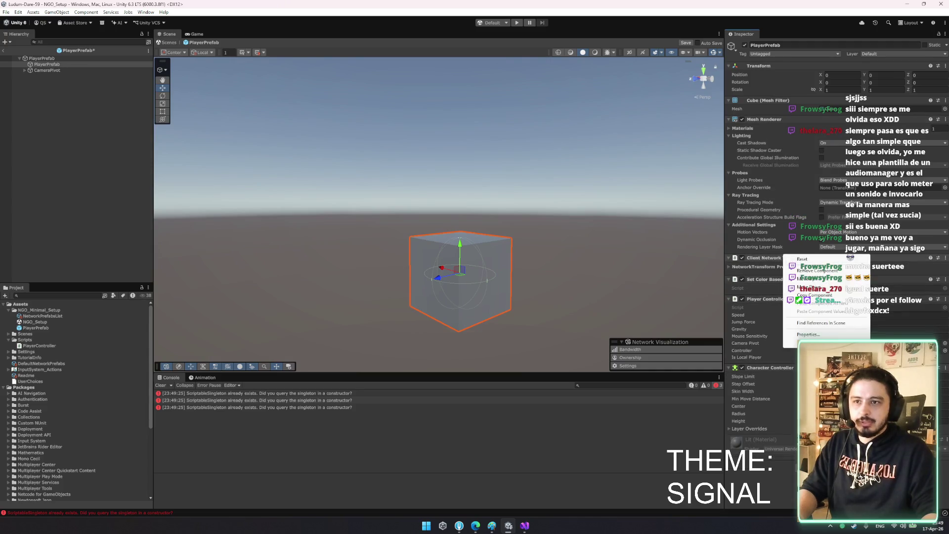
click(810, 270)
right_click(788, 279)
click(812, 292)
right_click(786, 279)
click(811, 292)
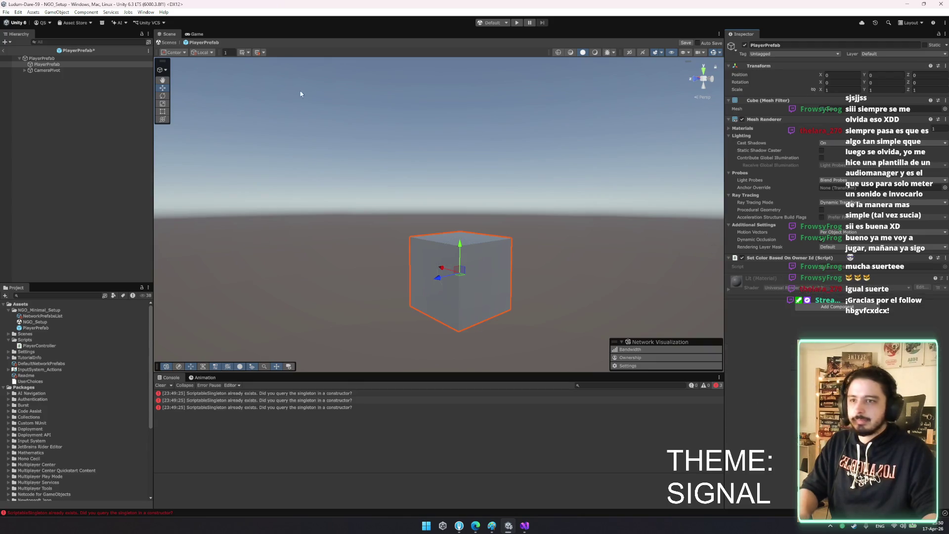
Try assigning the child to a Player Controller field, then open the PlayerController script
click(60, 58)
drag(63, 64, 735, 229)
click(838, 204)
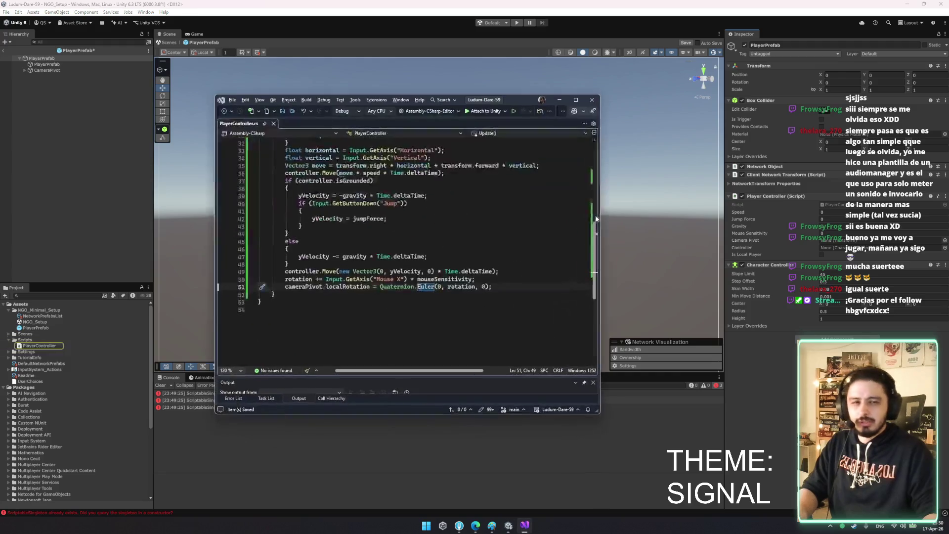
Add a serialized GameObject playerView field by duplicating the controller field
scroll(356, 250, up, 8)
click(344, 309)
click(390, 228)
key(ctrl+d)
double_click(360, 238)
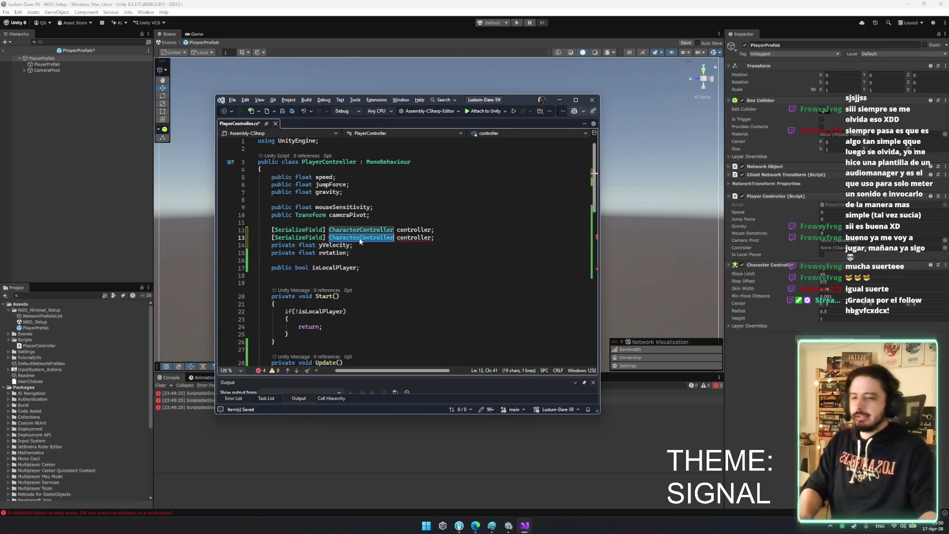
text(GameObject)
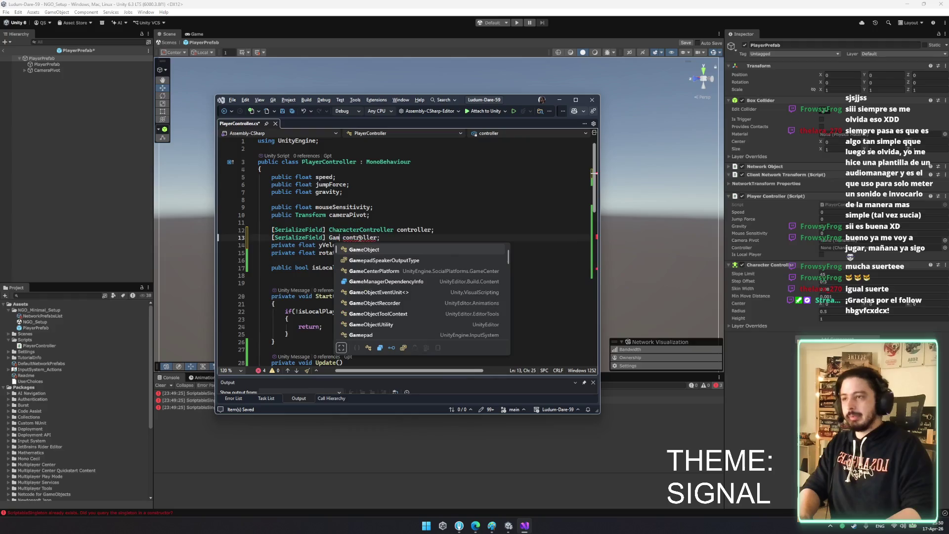
double_click(381, 238)
text(player)
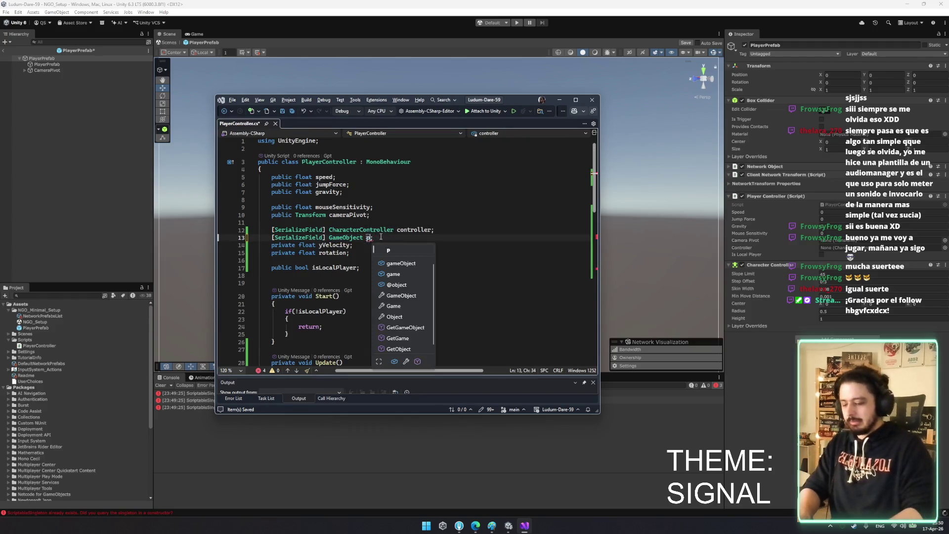
text(View)
double_click(383, 237)
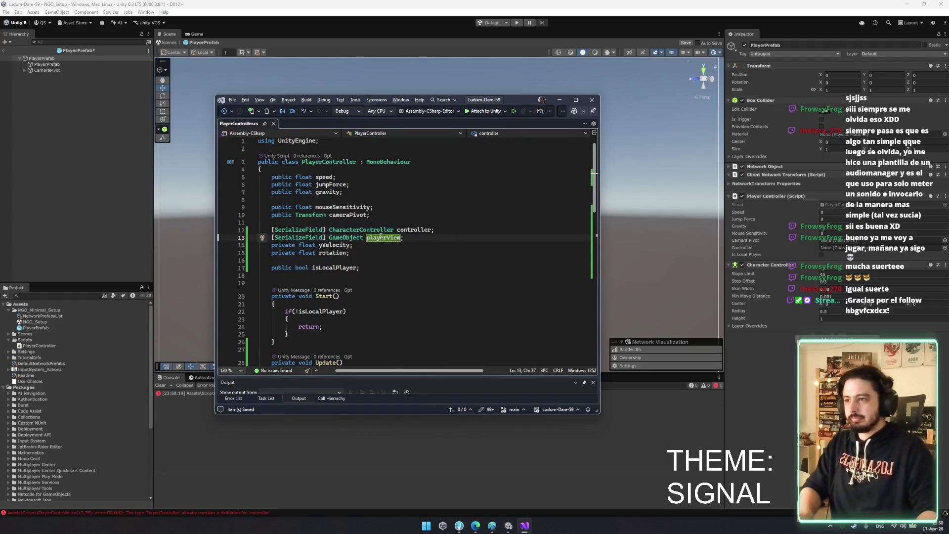
Add playerView.SetActive(false) after the local-player check in Start
scroll(319, 254, down, 3)
click(289, 251)
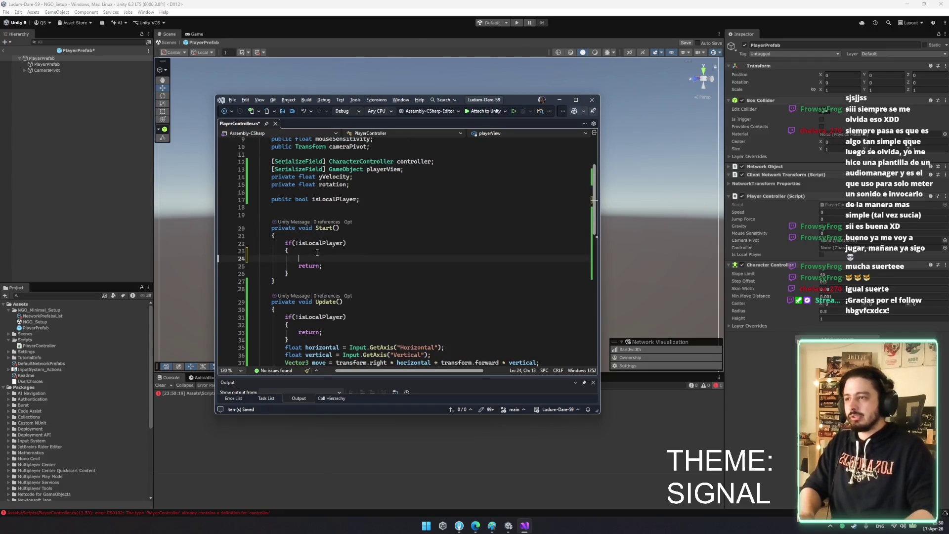
key(Return)
key(Return)
text(playerView.gameObject.)
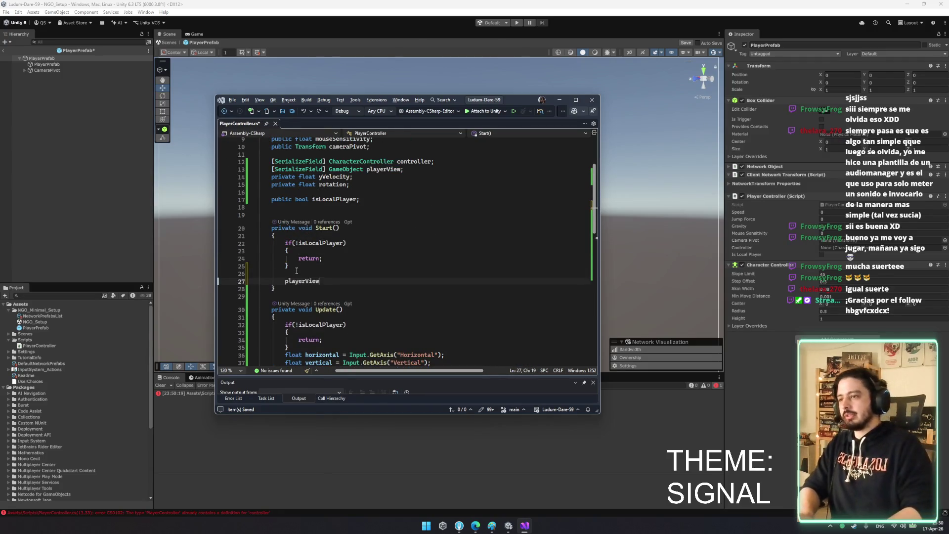
key(Escape)
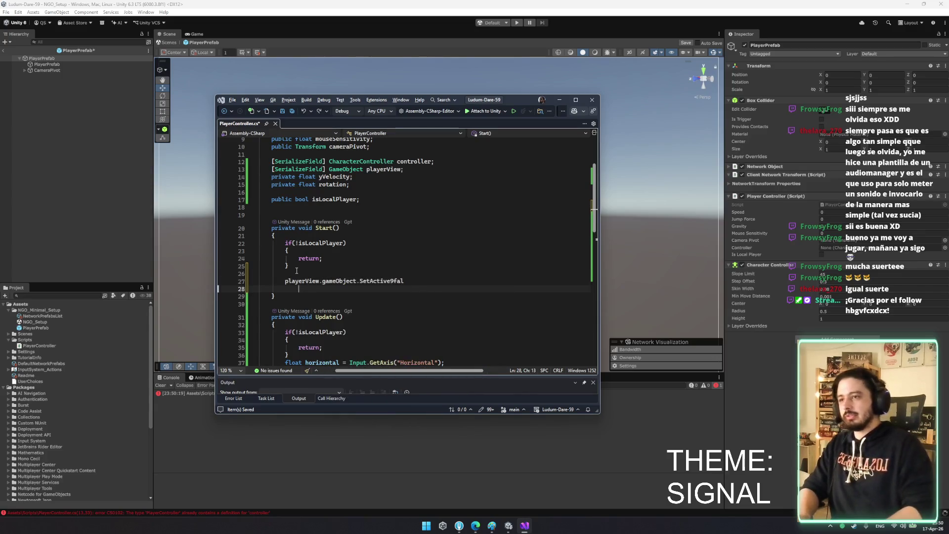
key(BackSpace)
key(BackSpace)
key(BackSpace)
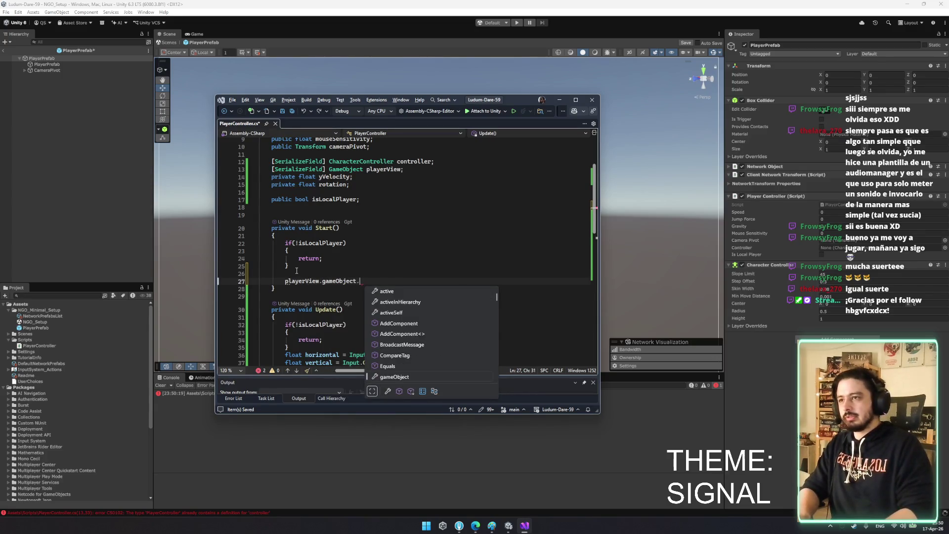
text(.SetActive(false);)
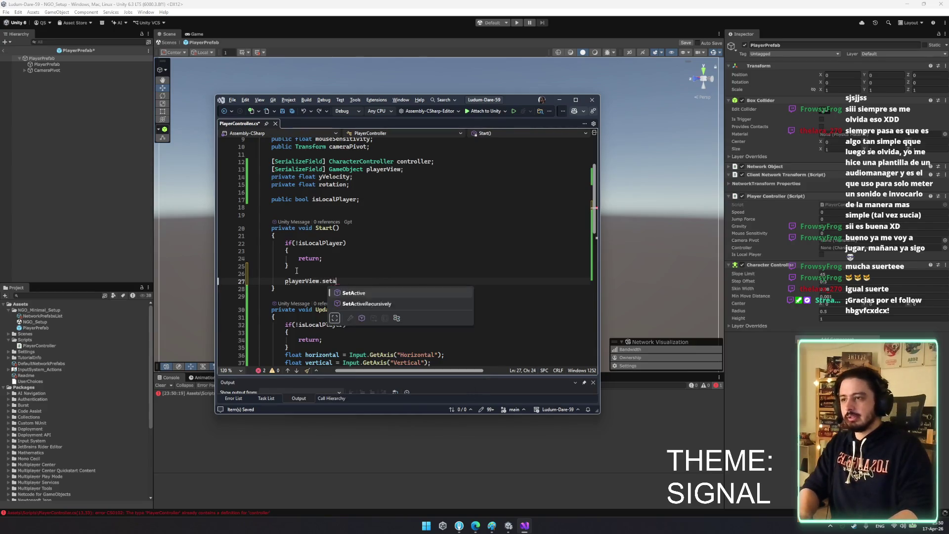
click(336, 254)
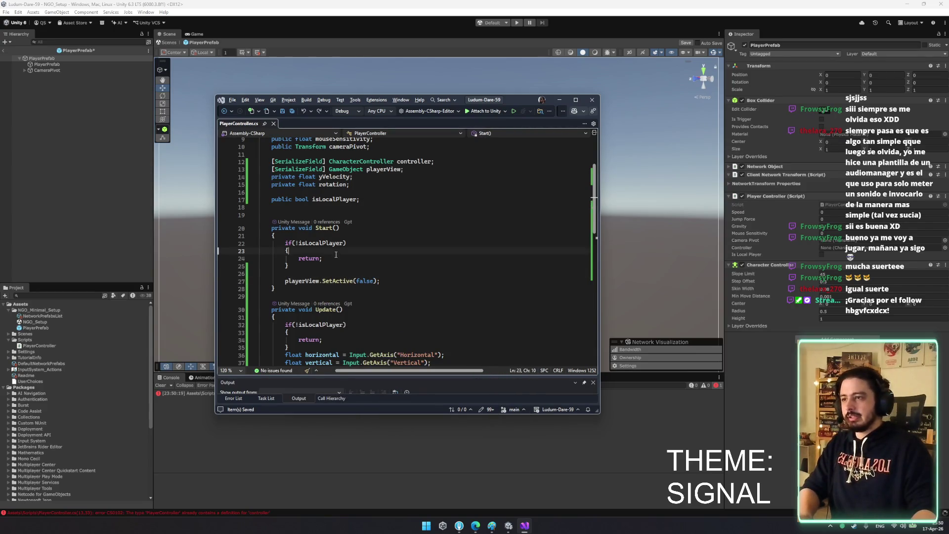
click(402, 161)
Insert cameraPivot.gameObject.SetActive(false) before the early return for non-local players
scroll(381, 178, up, 2)
double_click(355, 192)
click(311, 309)
key(ctrl+Return)
text(cameraPivot.)
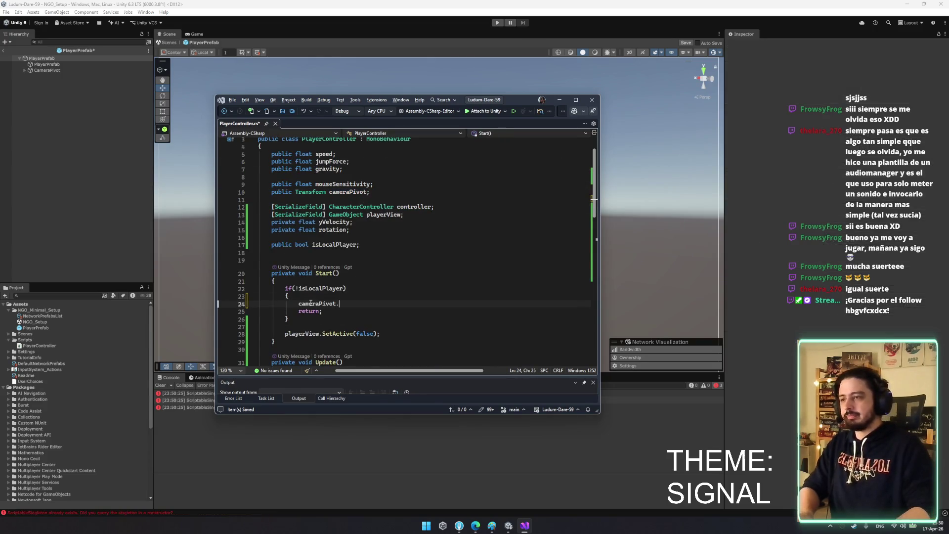
text(gameObject.SetActive(false);)
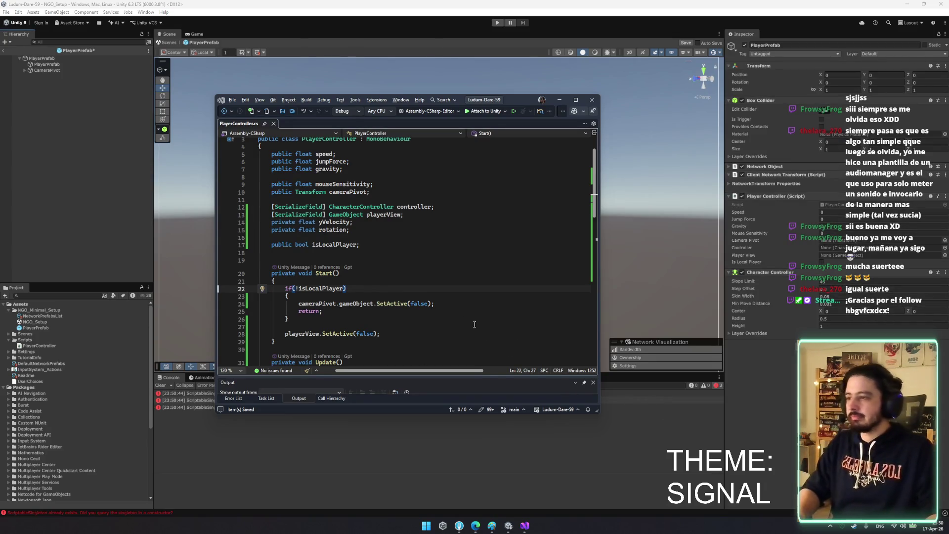
click(559, 100)
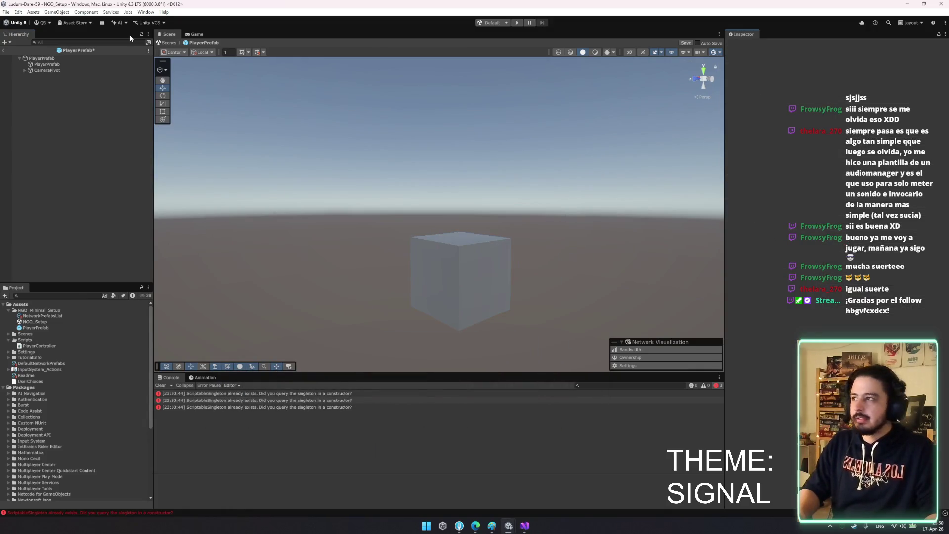
Assign the Character Controller, PlayerPrefab child and CameraPivot to Controller, Player View and Camera Pivot
click(71, 59)
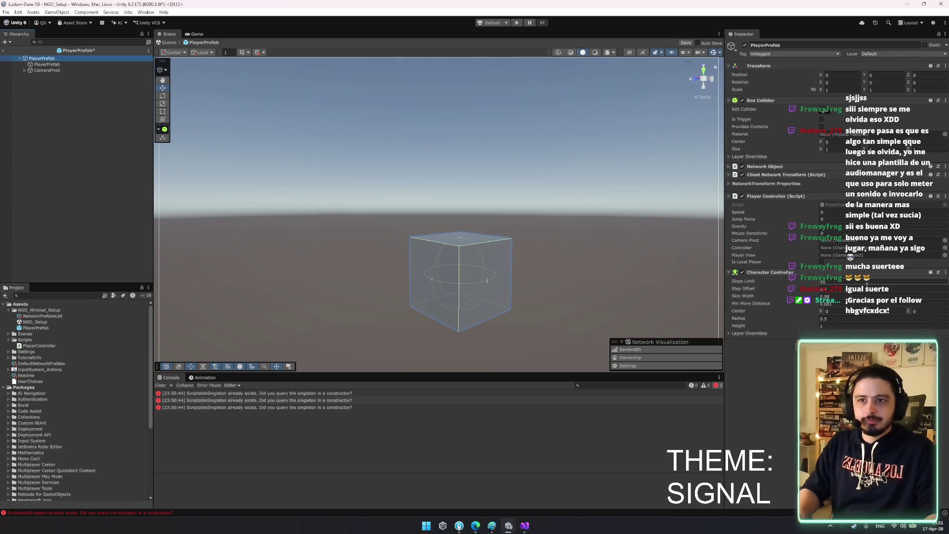
drag(770, 272, 859, 251)
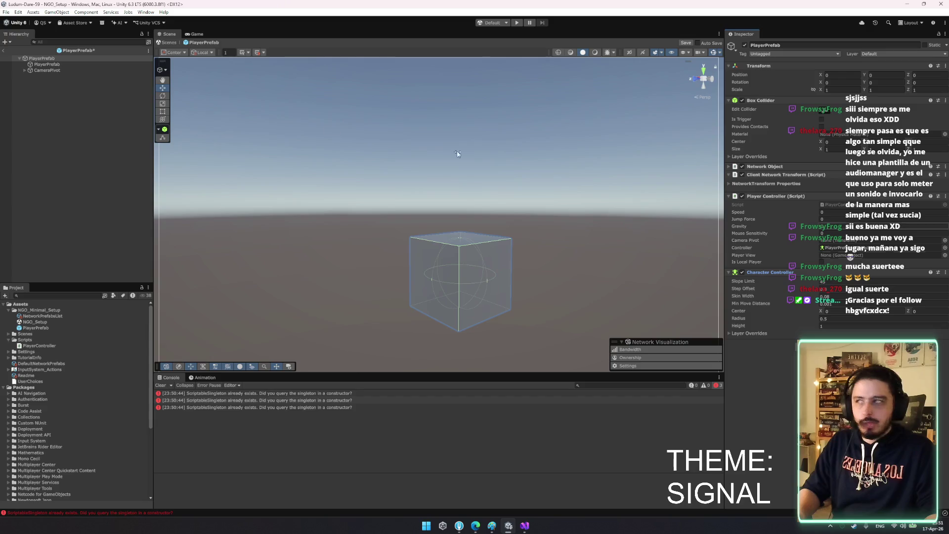
mouse_move(58, 65)
mouse_down()
mouse_move(494, 198)
mouse_move(835, 255)
mouse_up()
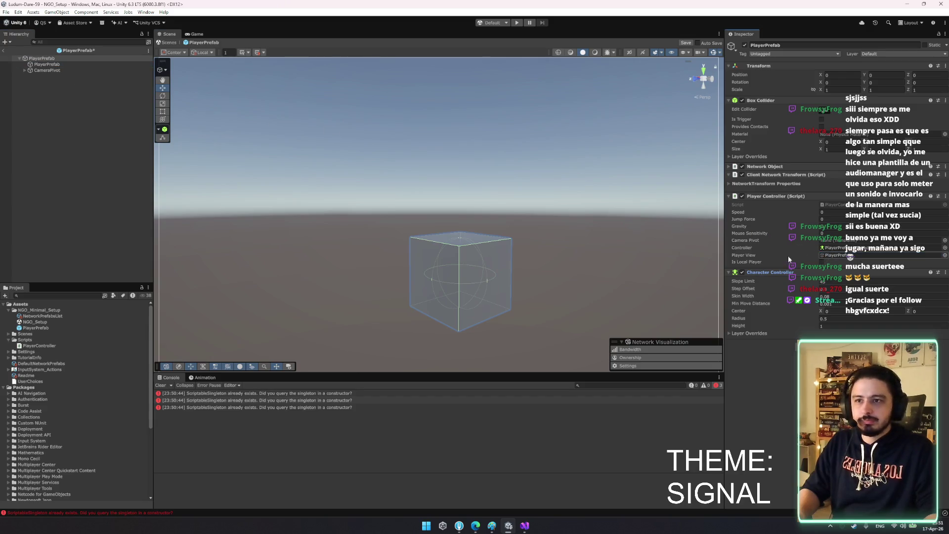
mouse_move(291, 118)
mouse_down()
mouse_move(831, 229)
mouse_move(836, 240)
mouse_up()
click(842, 213)
Start editing Mouse Sensitivity, then add a temporary cube to the prefab, move it down, and delete it
click(842, 233)
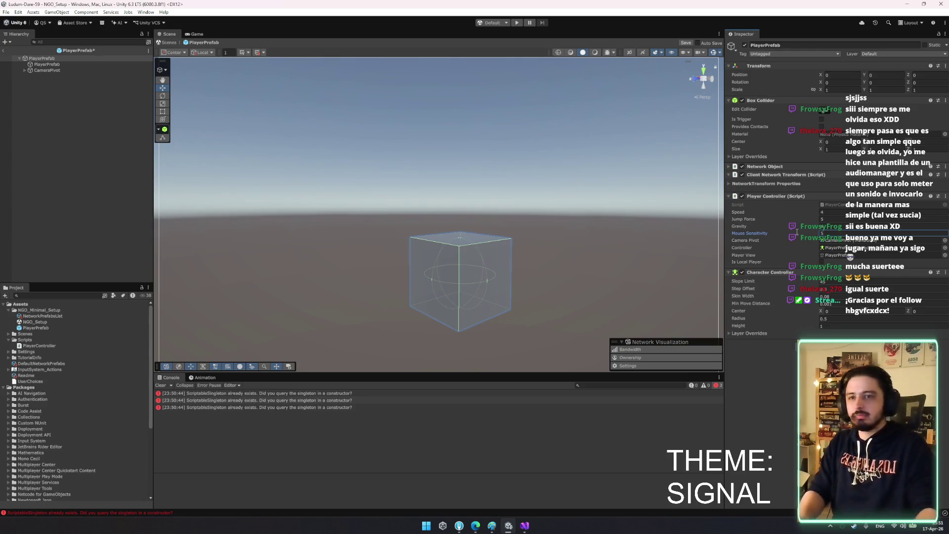
click(64, 154)
right_click(67, 159)
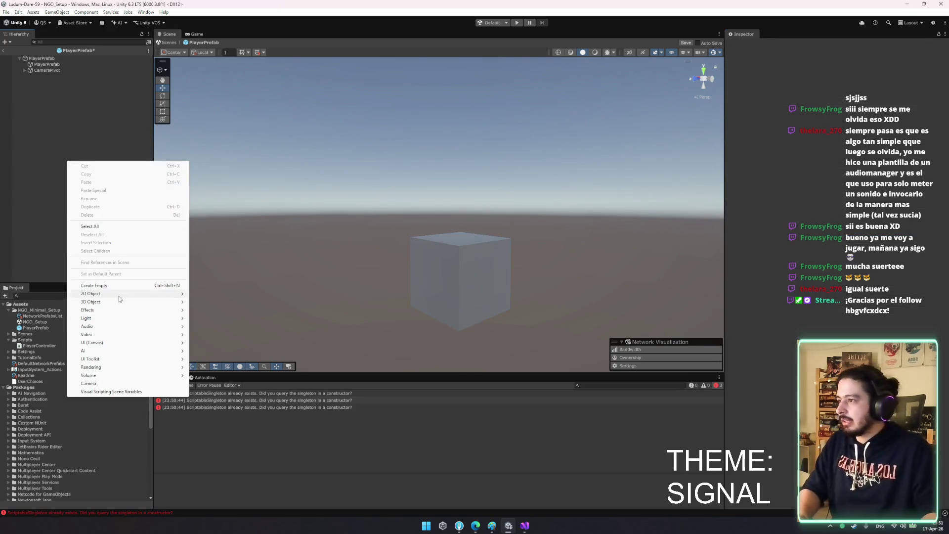
mouse_move(121, 301)
click(211, 305)
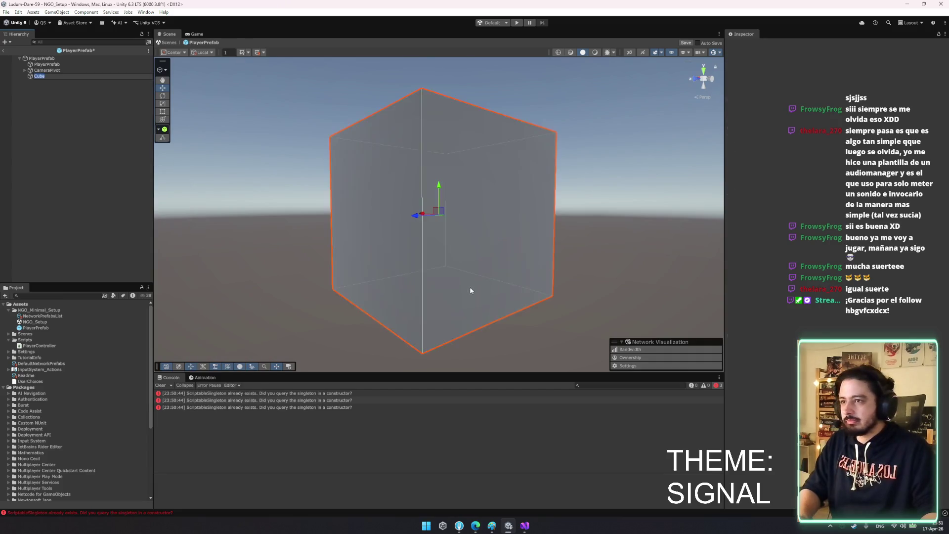
drag(445, 200, 445, 317)
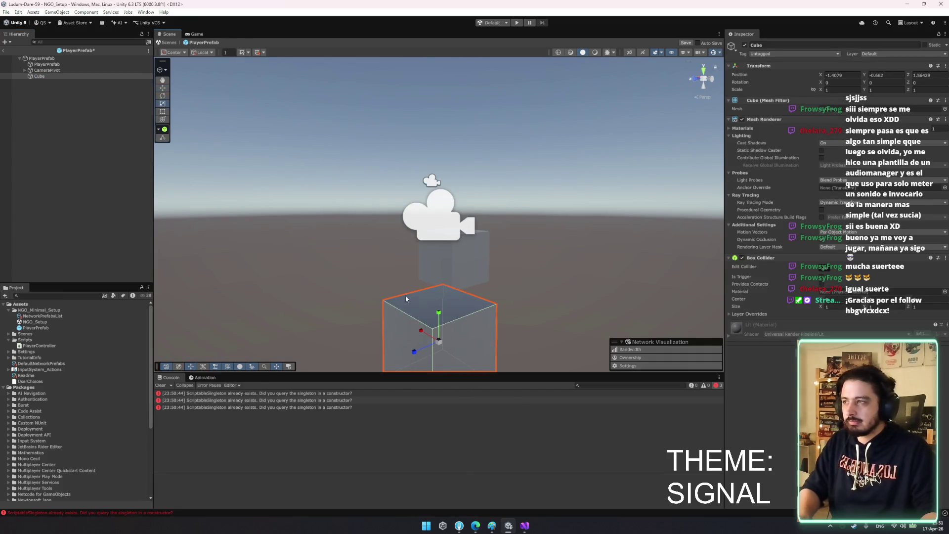
key(Delete)
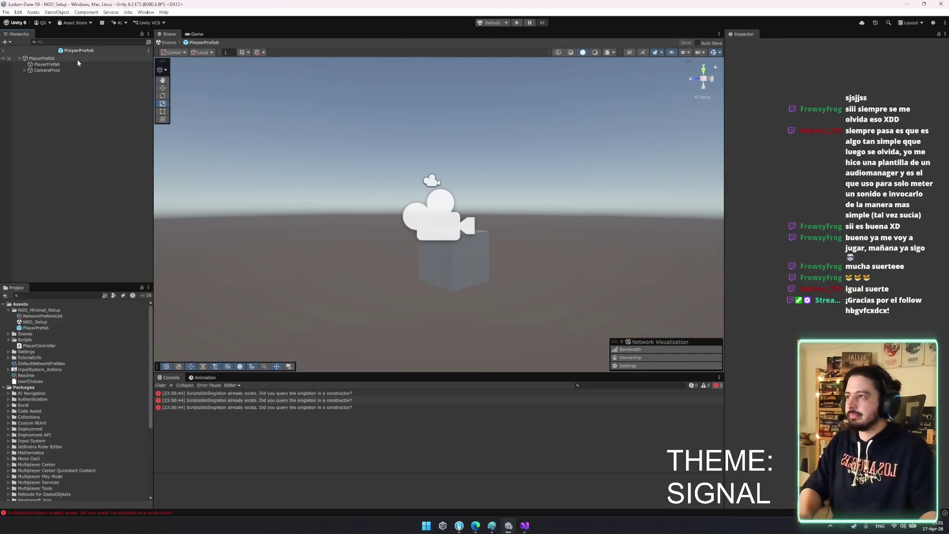
Select the CameraPivot object under PlayerPrefab and frame it in the scene view
click(76, 59)
drag(445, 207, 525, 214)
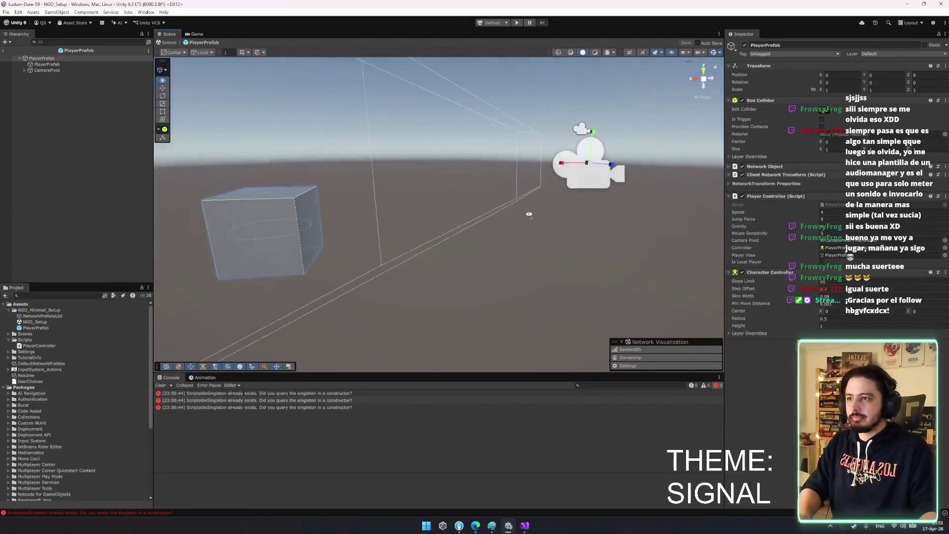
key(f)
click(47, 64)
click(56, 71)
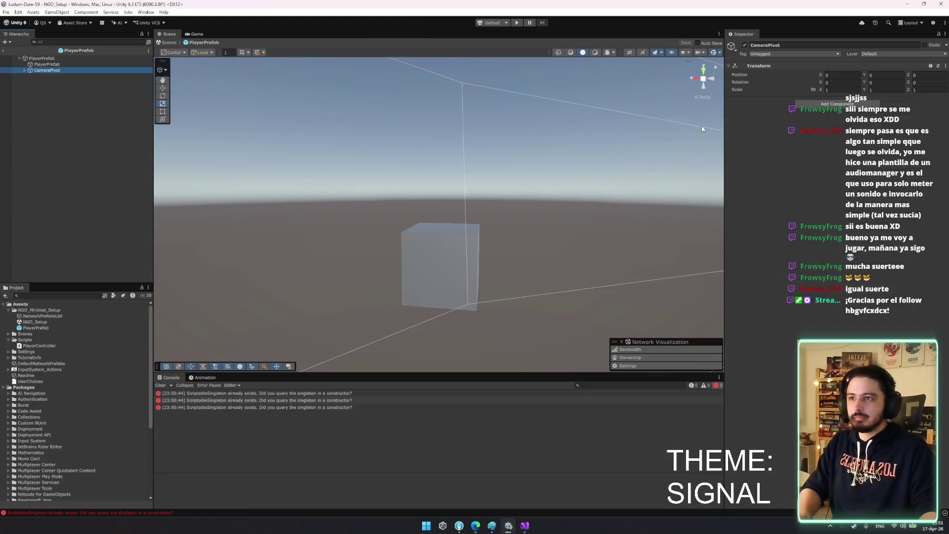
key(ctrl+z)
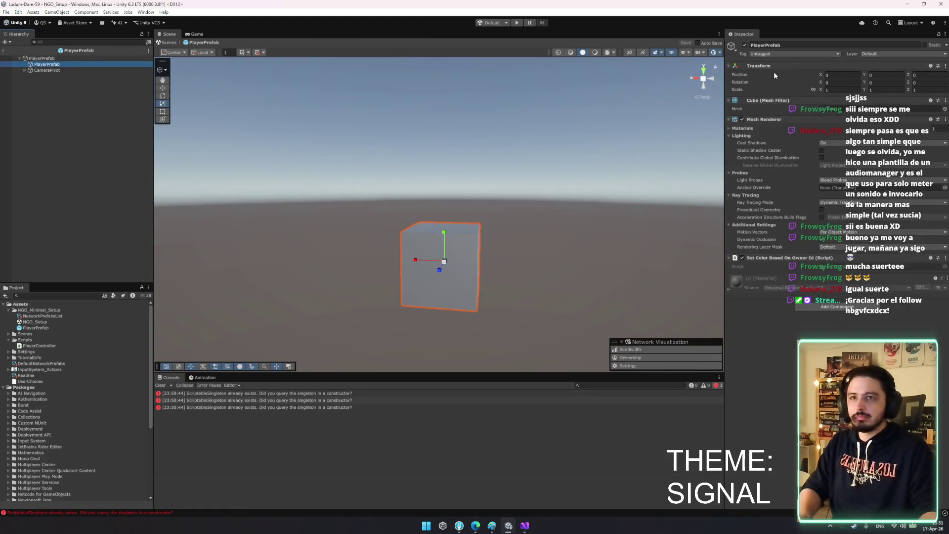
click(86, 58)
click(86, 64)
click(86, 71)
key(f)
Reset the Camera's transform under CameraPivot and raise it to about 0.5 height
click(474, 186)
click(475, 187)
click(474, 186)
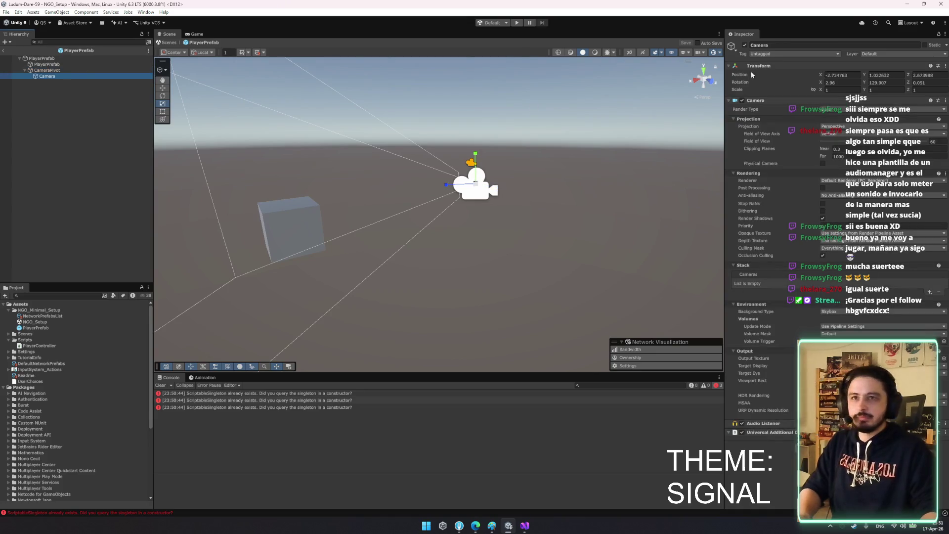
right_click(807, 65)
click(840, 72)
mouse_move(410, 187)
mouse_down()
mouse_move(473, 192)
mouse_move(376, 214)
mouse_up()
mouse_move(250, 232)
mouse_down()
mouse_move(248, 194)
mouse_move(248, 210)
mouse_move(238, 196)
mouse_up()
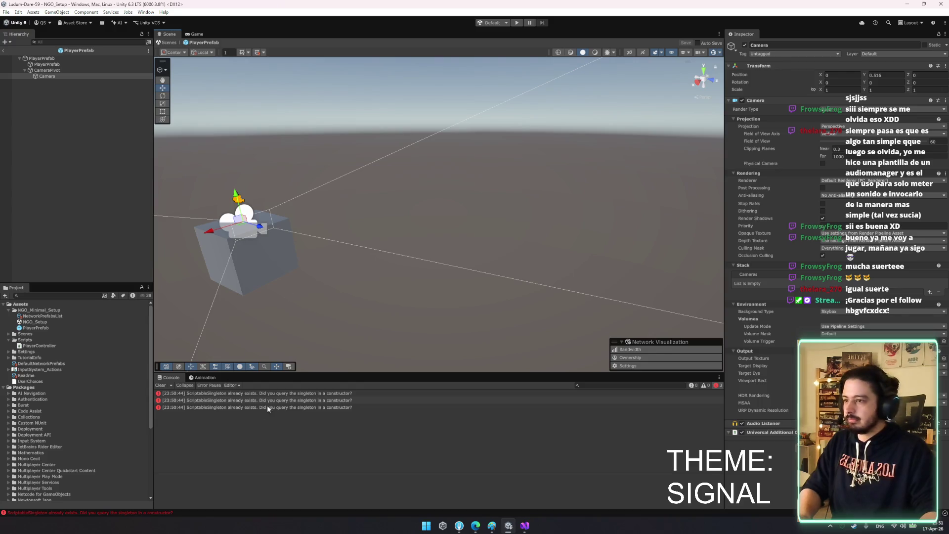
Clear the Console errors, select the PlayerPrefab root, and return to PlayerController.cs in Visual Studio
click(164, 385)
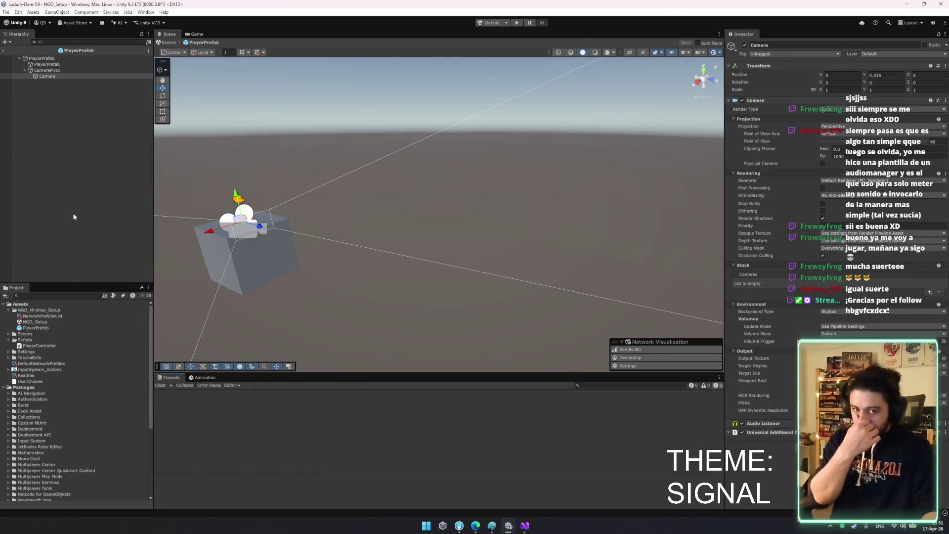
click(65, 58)
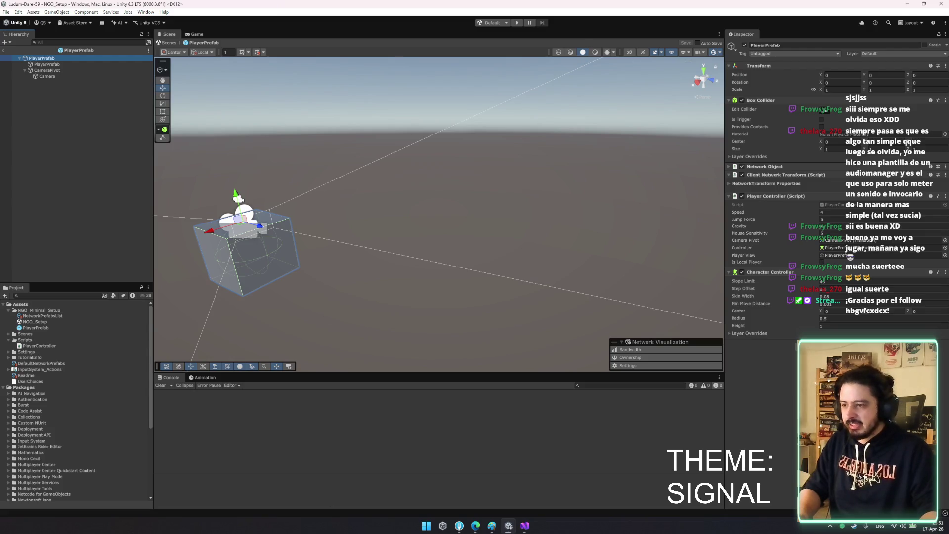
key(alt+Tab)
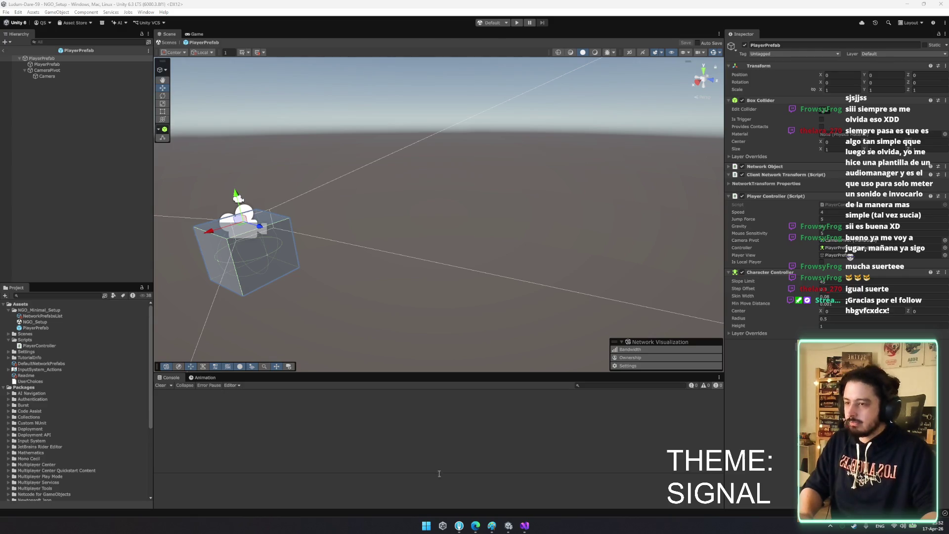
key(alt+Tab)
Add 'using UnityEngine.Networking;' below 'using UnityEngine;' and save the script
click(373, 143)
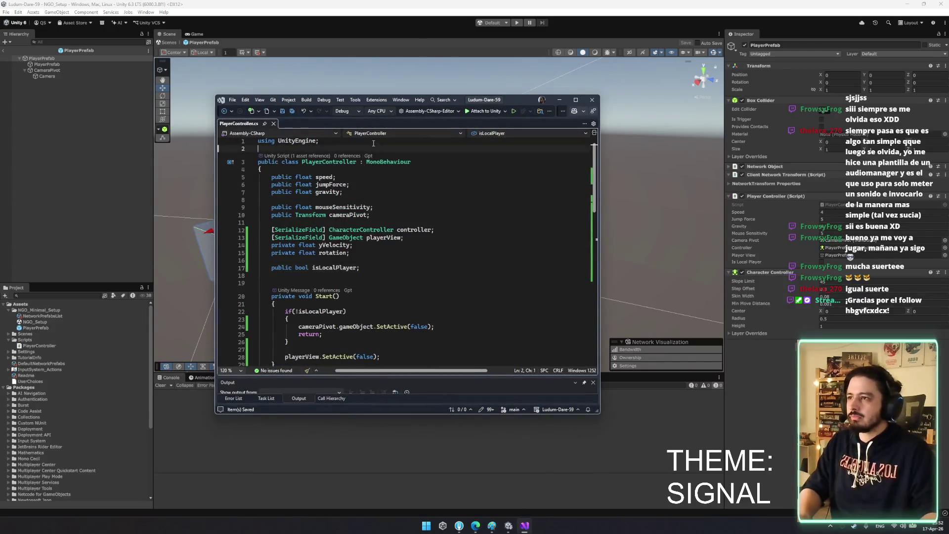
key(Return)
text(using uynity)
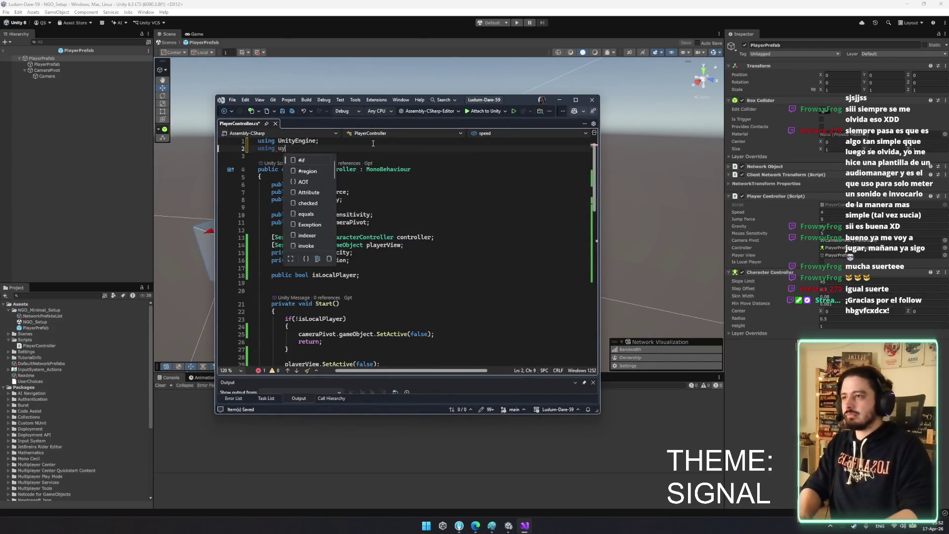
key(BackSpace)
key(BackSpace)
key(BackSpace)
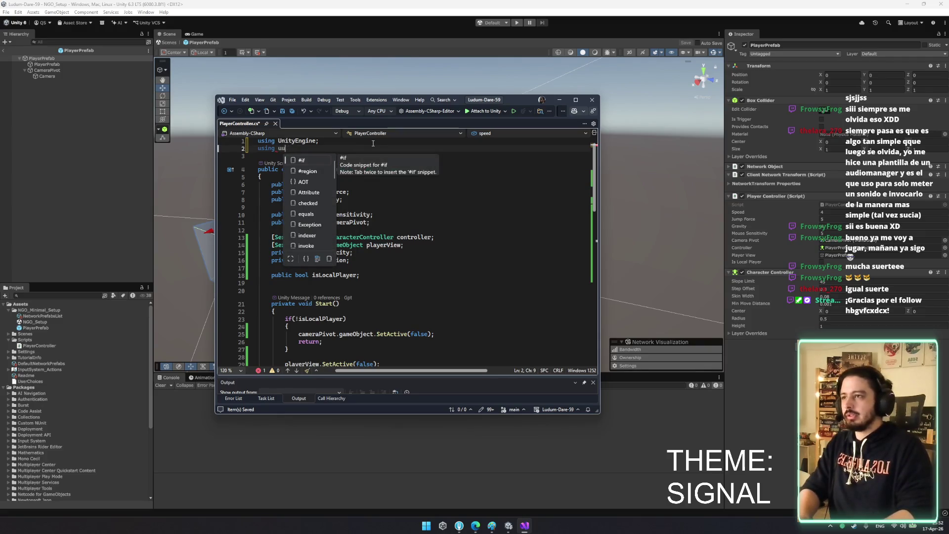
text(nity)
key(Tab)
text(en)
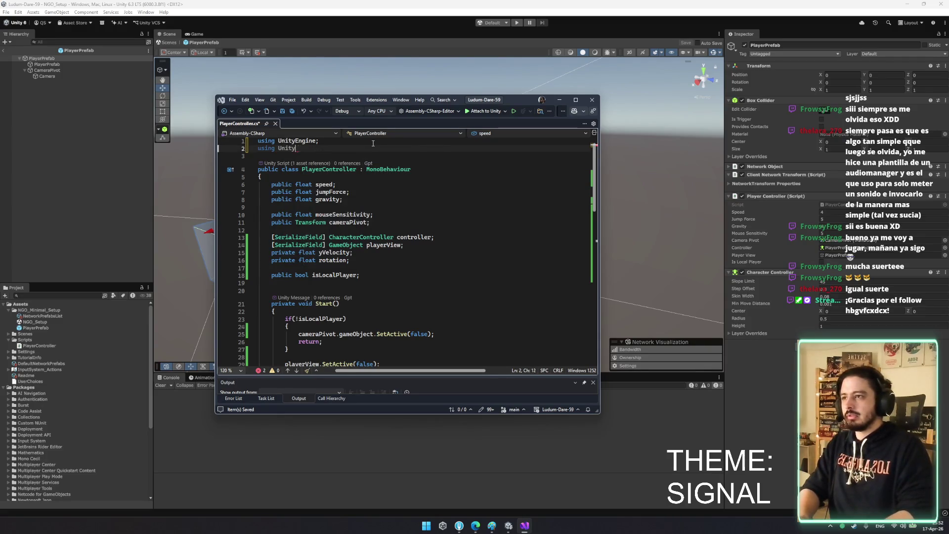
text(gine.Networking;)
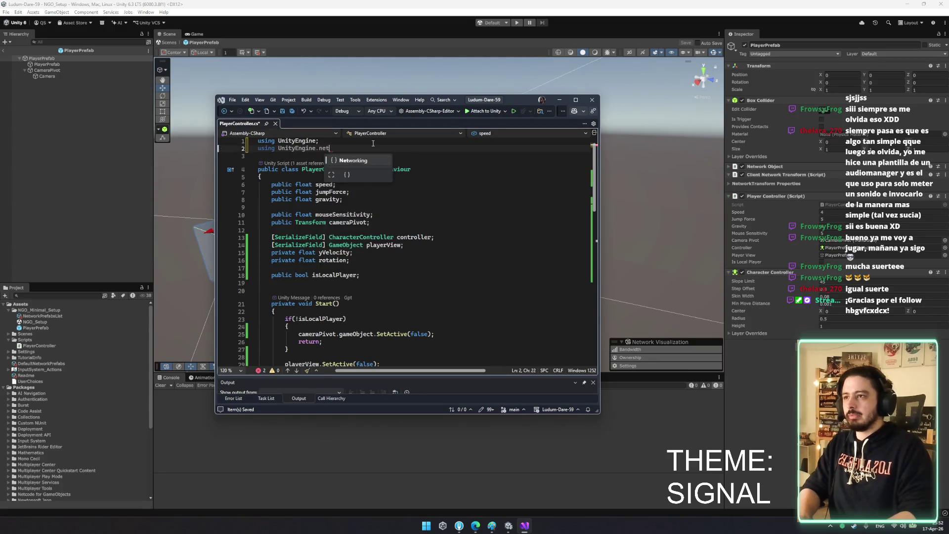
key(ctrl+s)
Insert an empty Awake method below the isLocalPlayer field, discarding the unfinished assignment
scroll(373, 144, down, 3)
double_click(346, 207)
click(381, 234)
click(390, 218)
key(Return)
text(aw)
key(Tab)
text(isLocalPlayer)
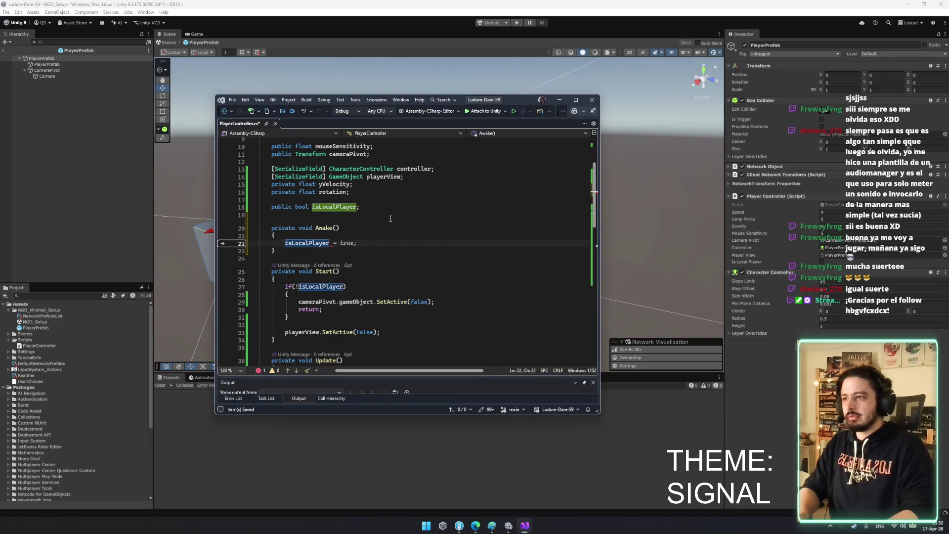
text( = )
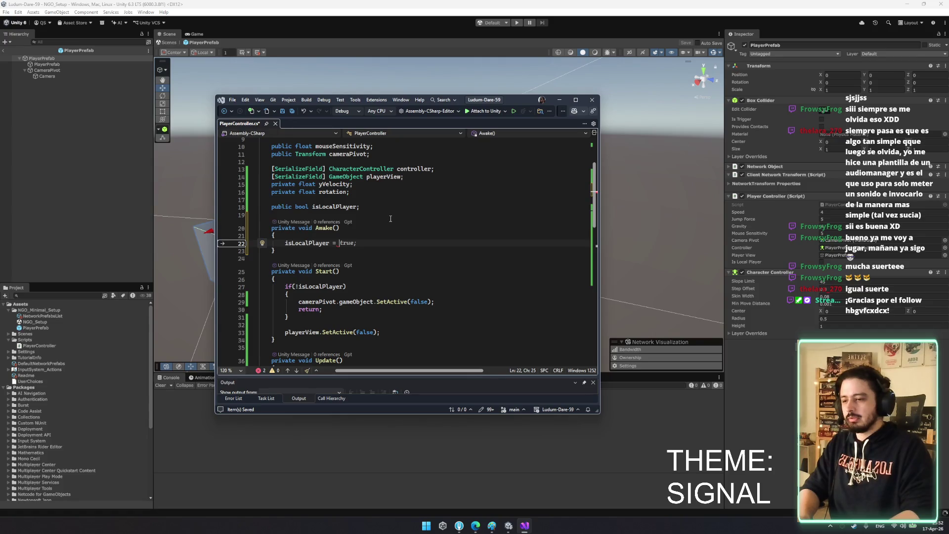
text(is)
key(ctrl+z)
key(ctrl+z)
key(ctrl+z)
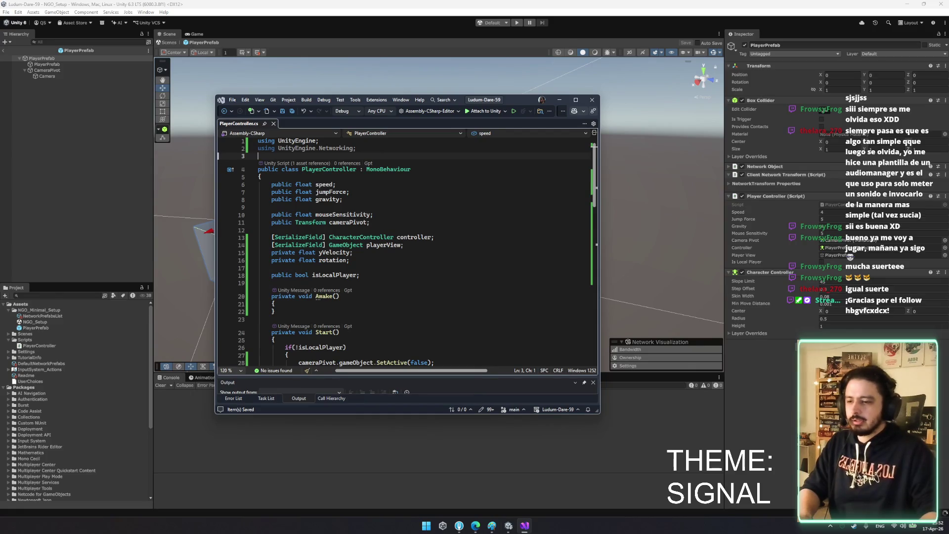
Replace the MonoBehaviour base class with NetworkObject
double_click(375, 170)
text(net)
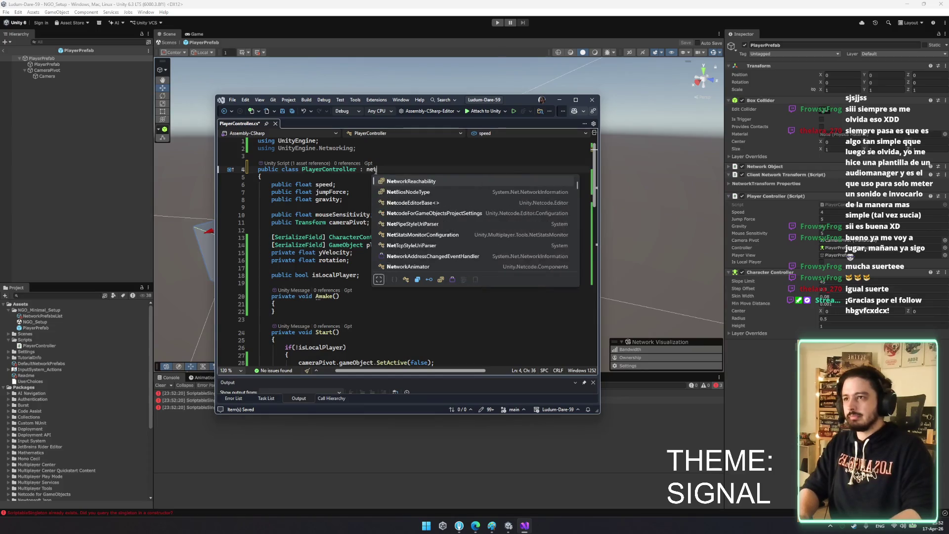
text(workmob)
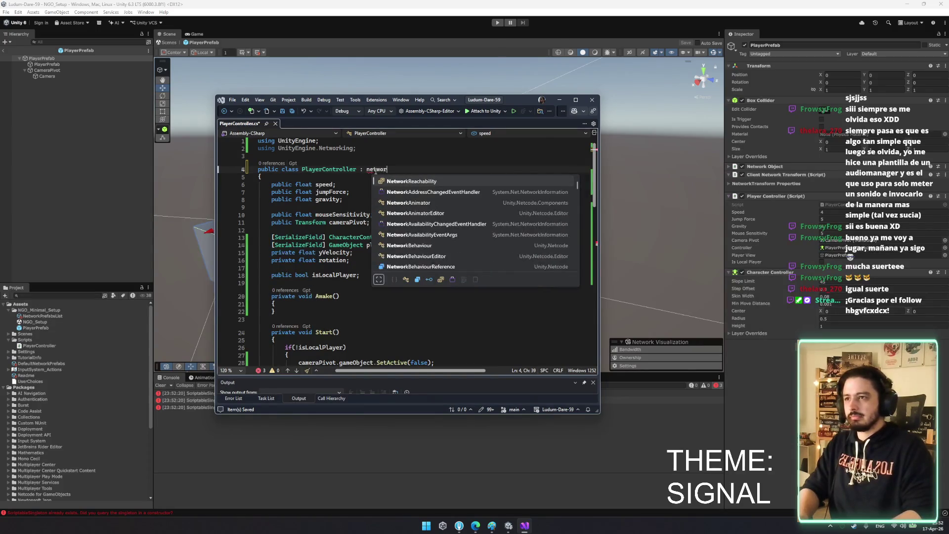
key(BackSpace)
key(BackSpace)
key(BackSpace)
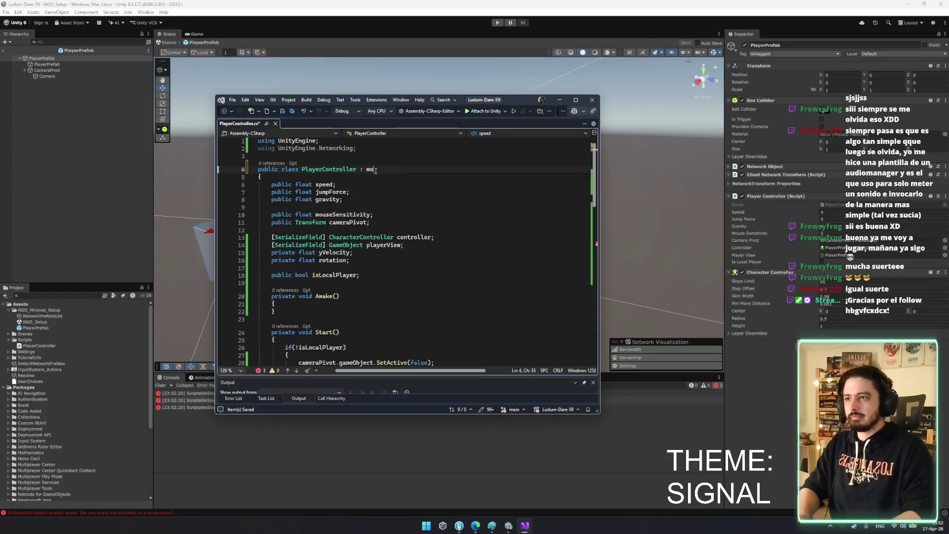
text(ne)
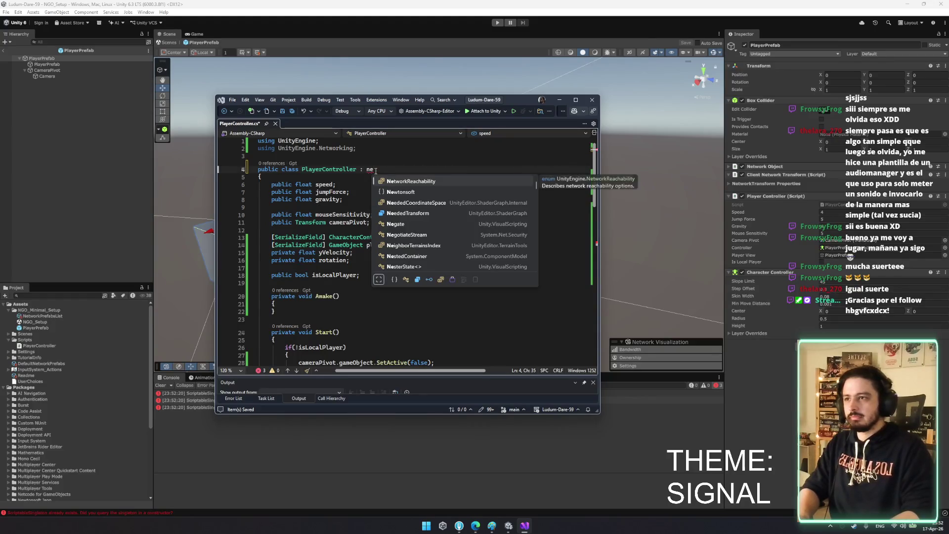
text(twork)
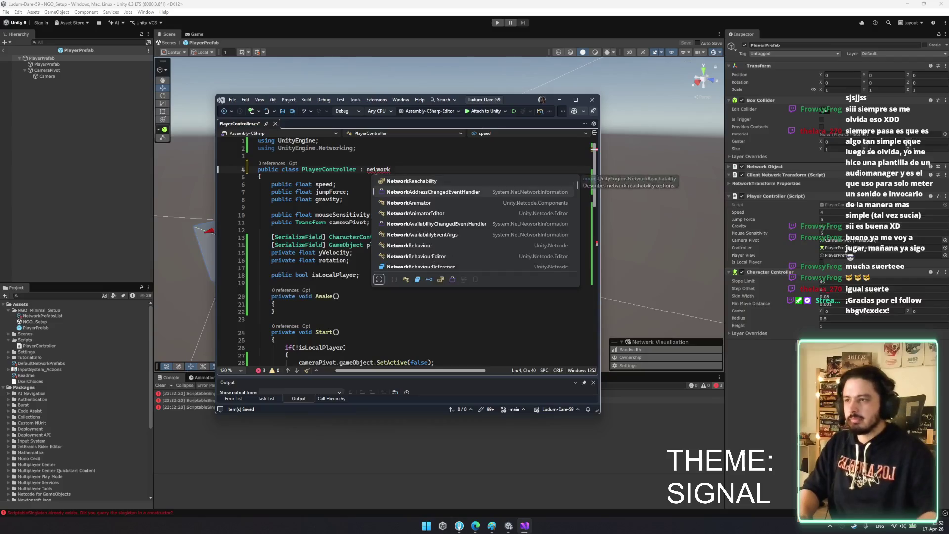
key(Down)
key(Down)
key(Down)
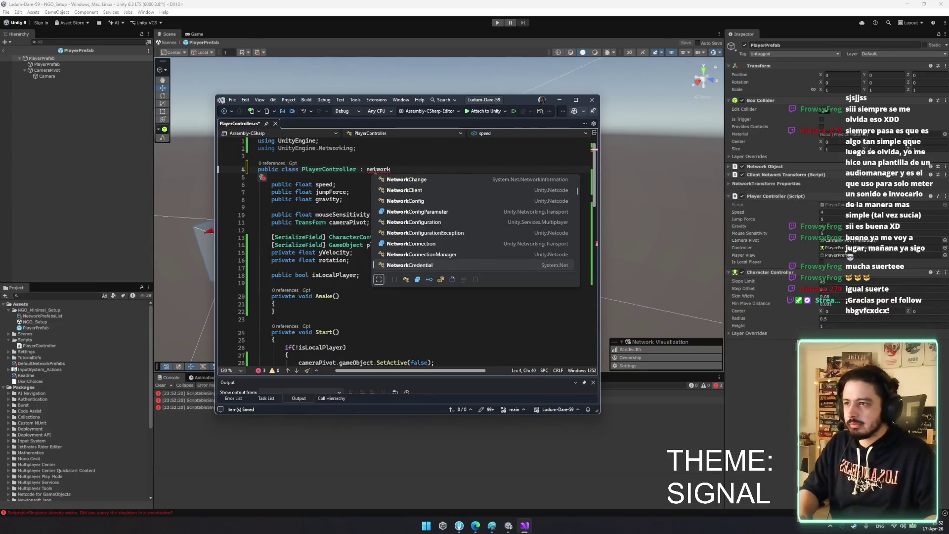
key(Down)
key(Down)
key(Down)
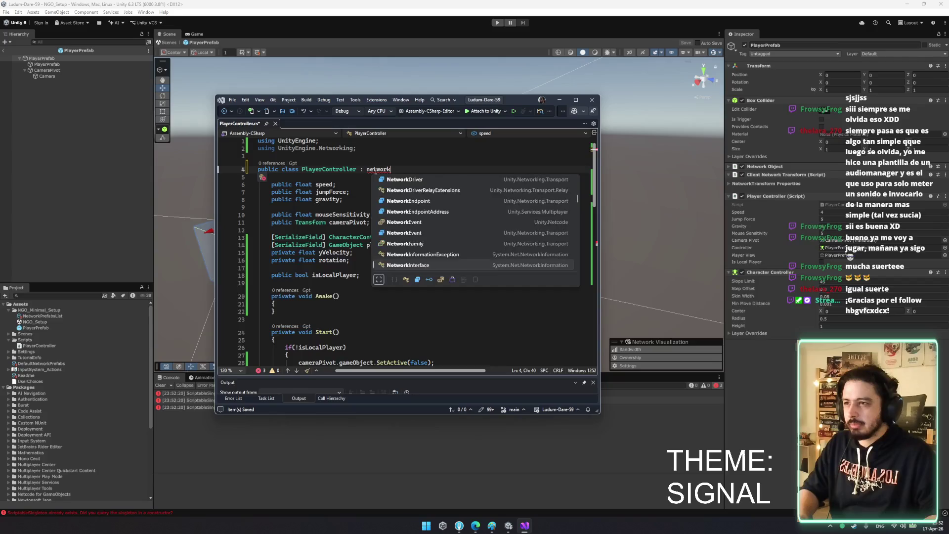
key(Down)
key(Down)
key(Down)
key(Up)
key(Up)
key(Up)
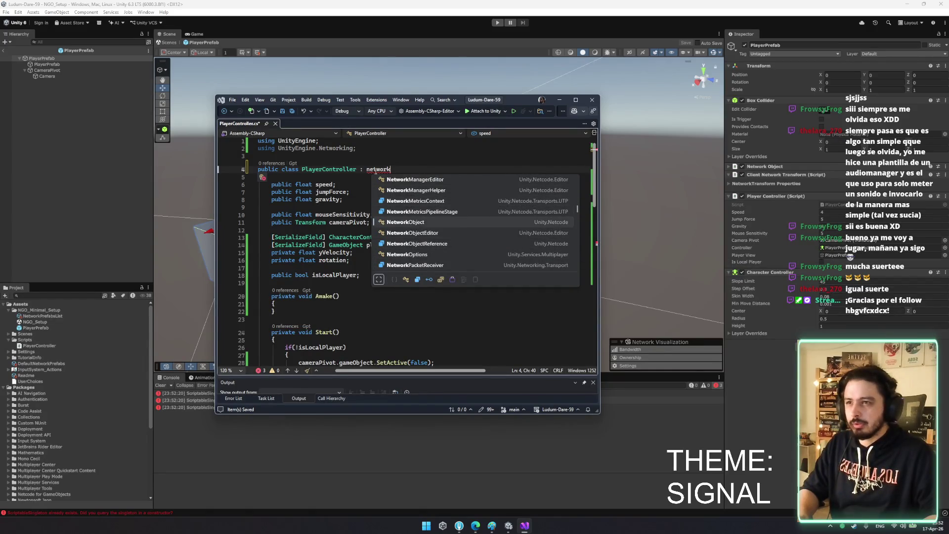
key(Tab)
Undo back to MonoBehaviour as the base class and select all the script's code
click(398, 177)
double_click(398, 177)
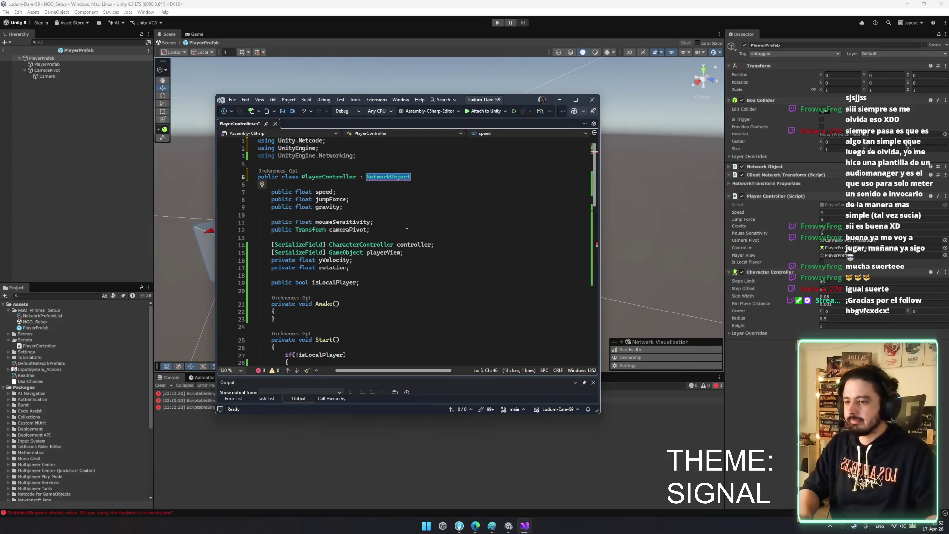
key(ctrl+z)
key(ctrl+z)
text(networkmo)
key(ctrl+z)
key(ctrl+z)
key(ctrl+z)
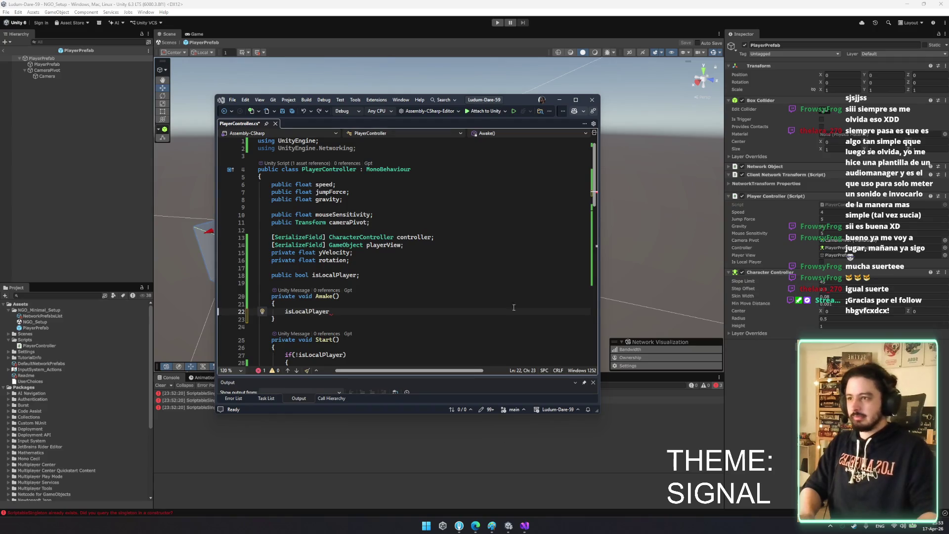
key(ctrl+a)
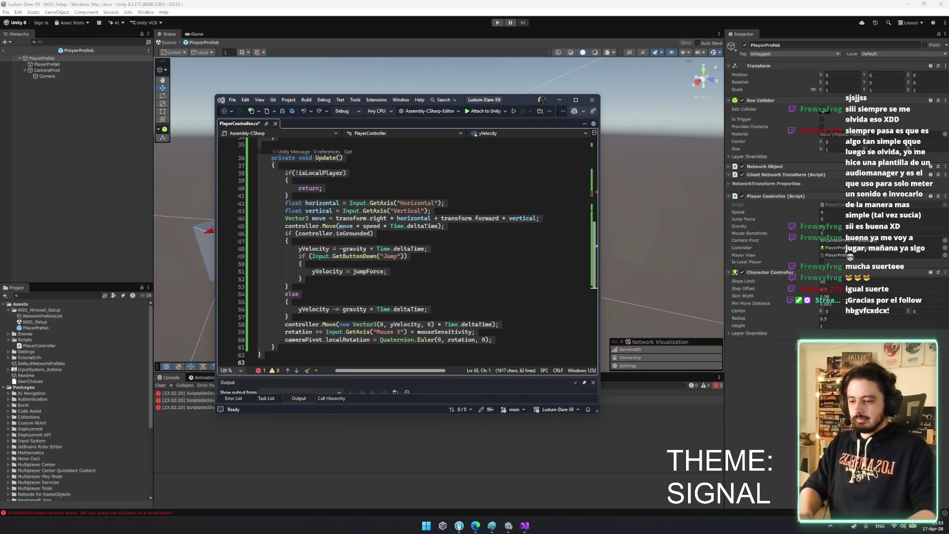